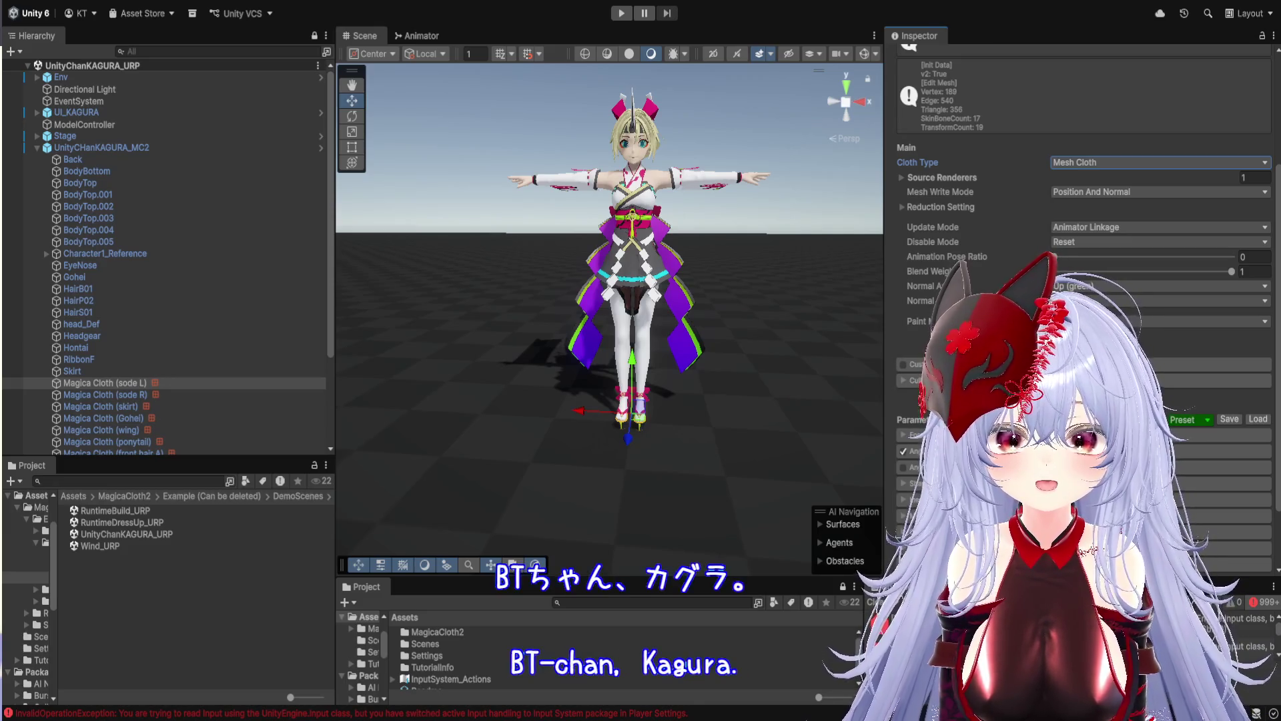
Widen the hierarchy column, go up to 'Example (Can be deleted)', and start a new empty scene
{"action": "left_click_drag", "start_coordinate": [335, 497], "coordinate": [531, 497]}
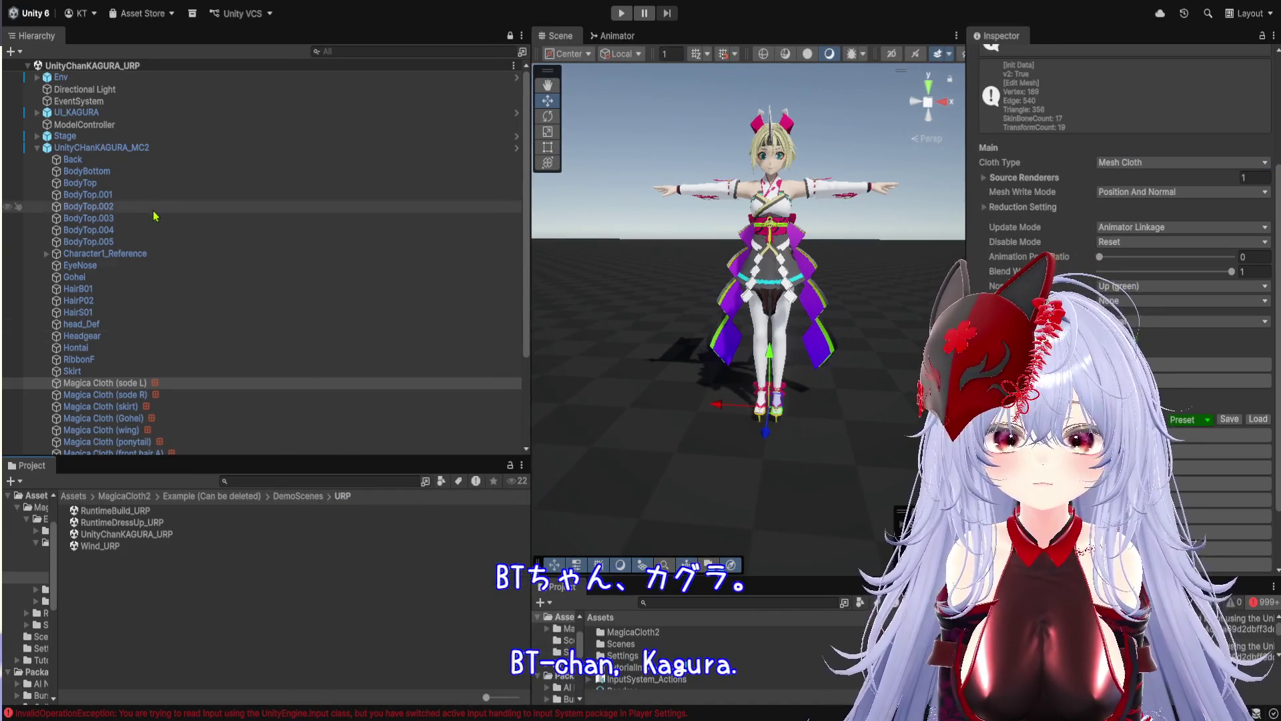
{"action": "left_click", "coordinate": [238, 498]}
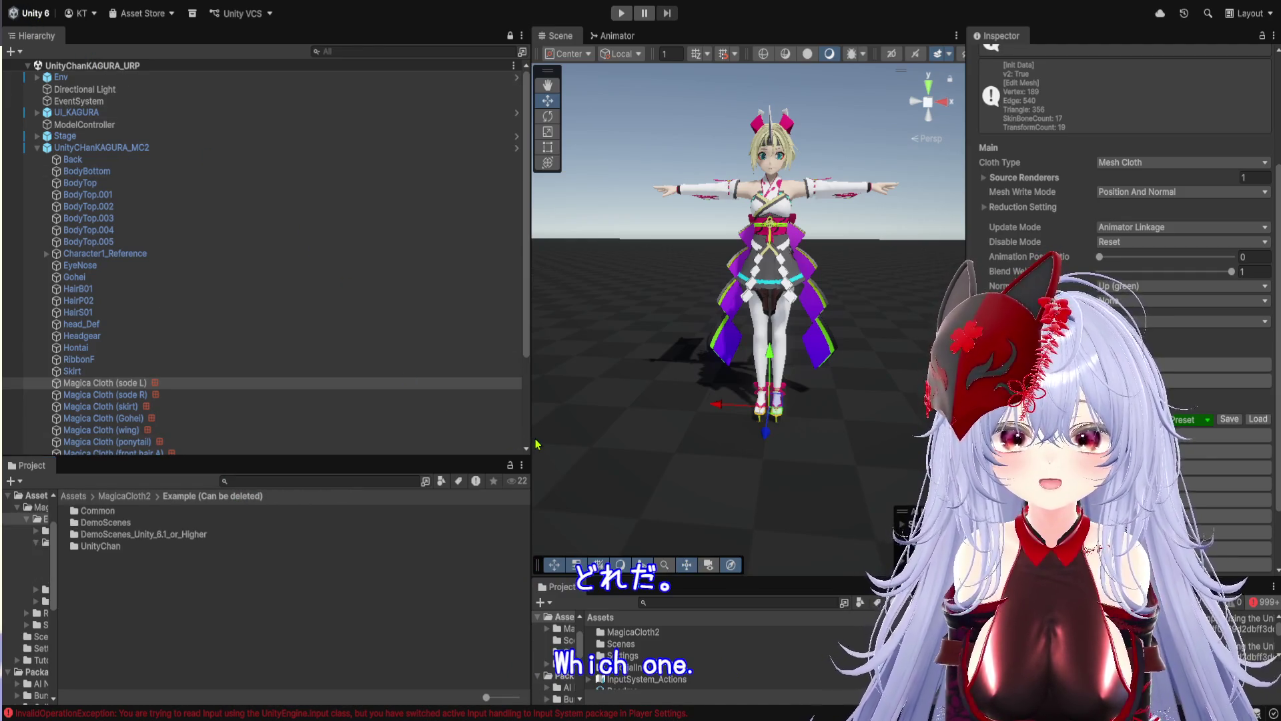
{"action": "key", "text": "ctrl+n"}
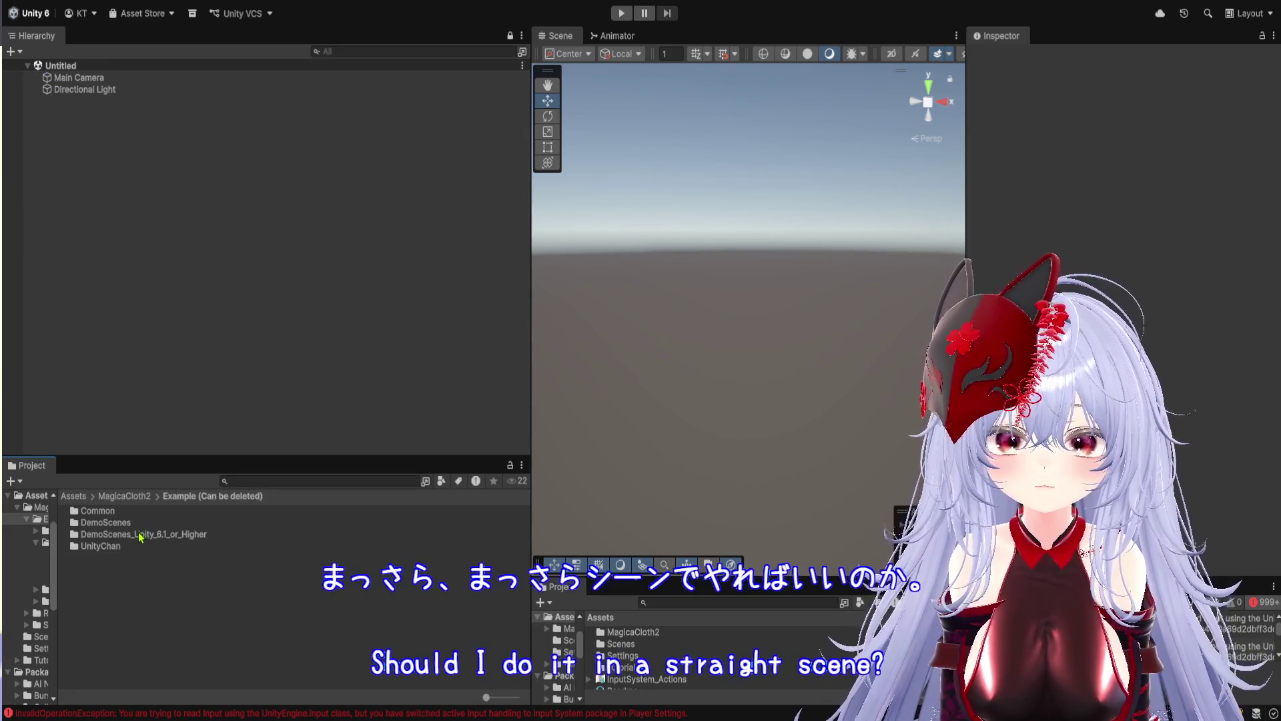
Place the UnityCHanKAGURA prefab from UnityChan > UnityChanKAGURA into the new scene and expand it
{"action": "left_click", "coordinate": [135, 548]}
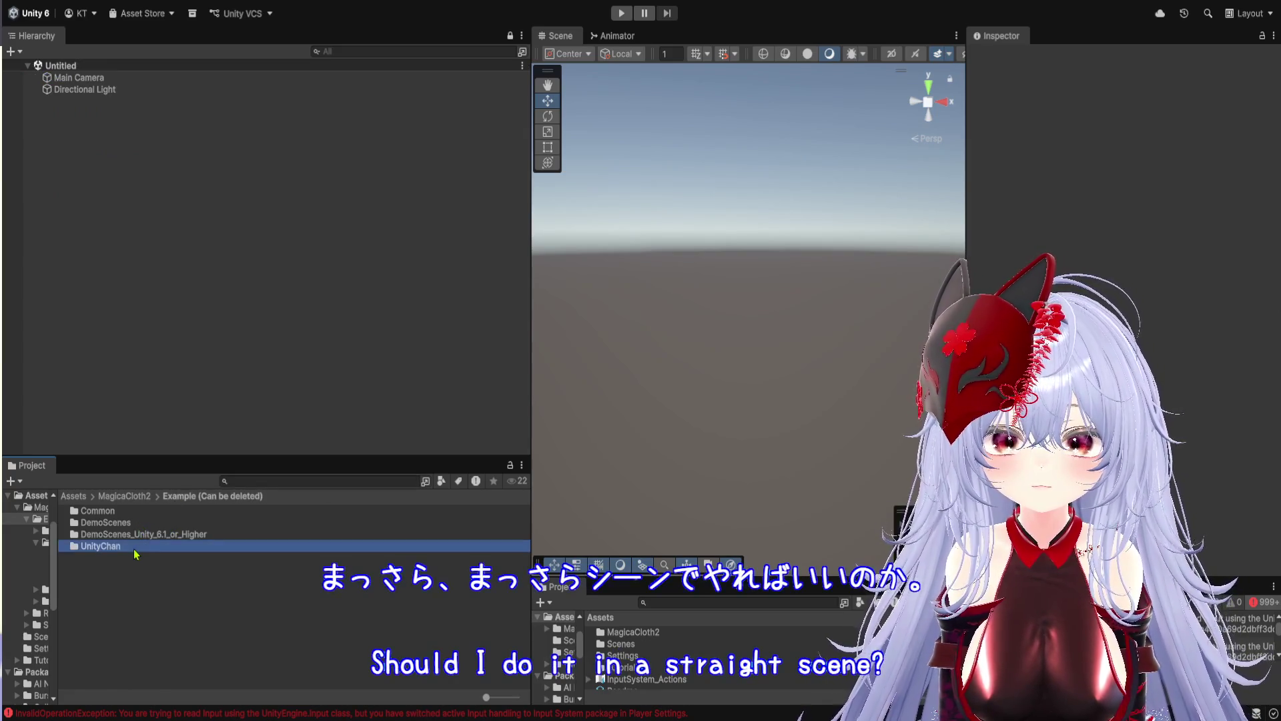
{"action": "double_click", "coordinate": [134, 551]}
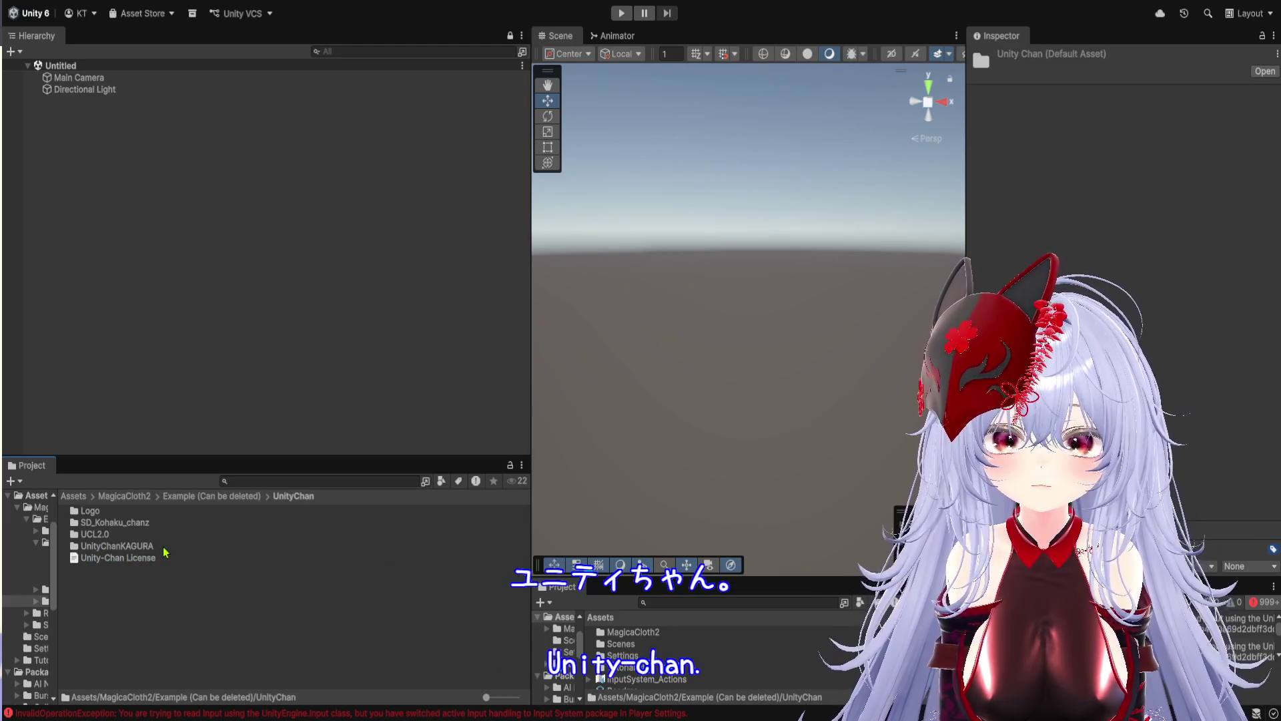
{"action": "double_click", "coordinate": [124, 546]}
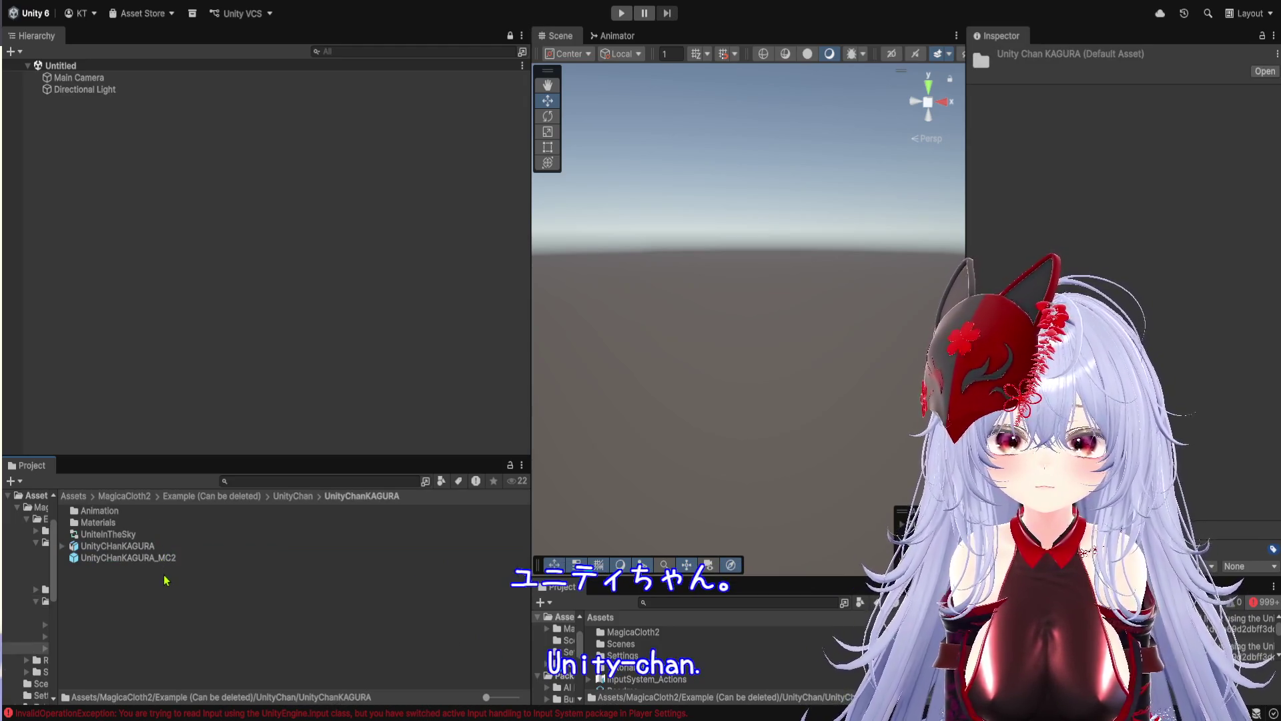
{"action": "left_click_drag", "start_coordinate": [140, 547], "coordinate": [223, 297]}
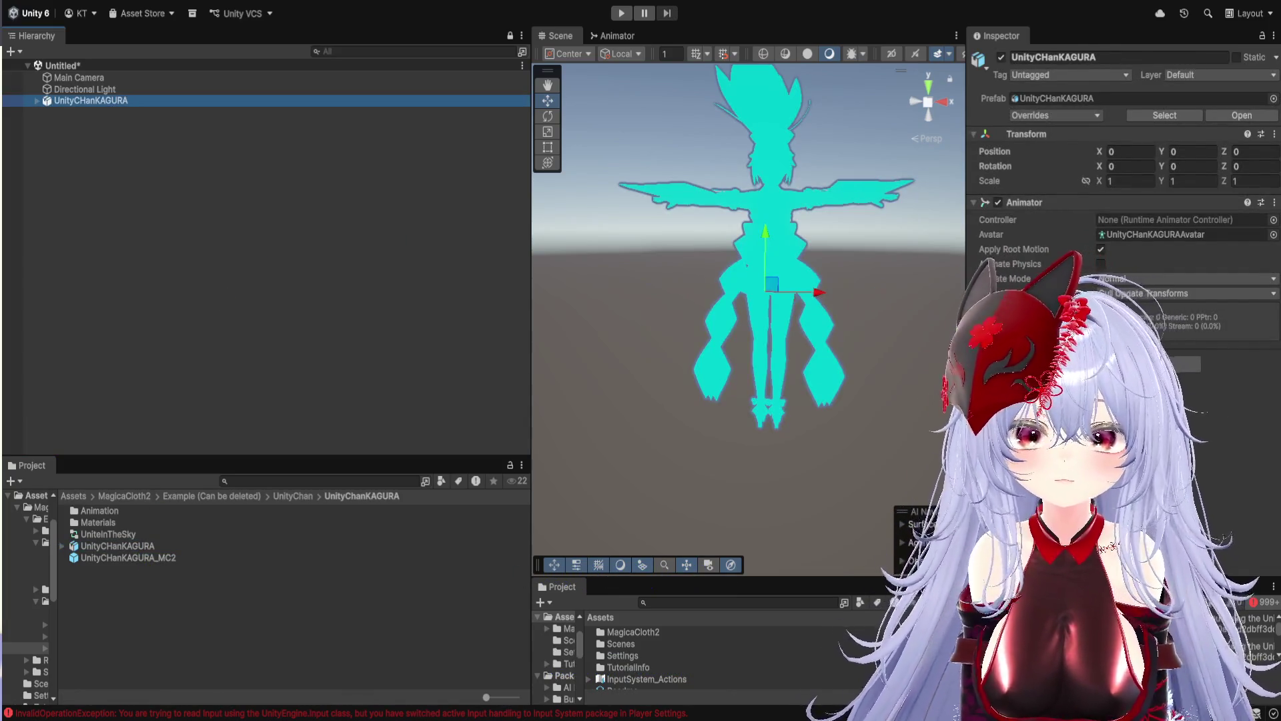
{"action": "left_click", "coordinate": [37, 100]}
Select the HairB01 hair mesh, then orbit and zoom the Scene view to frame the character close up
{"action": "left_click", "coordinate": [105, 243]}
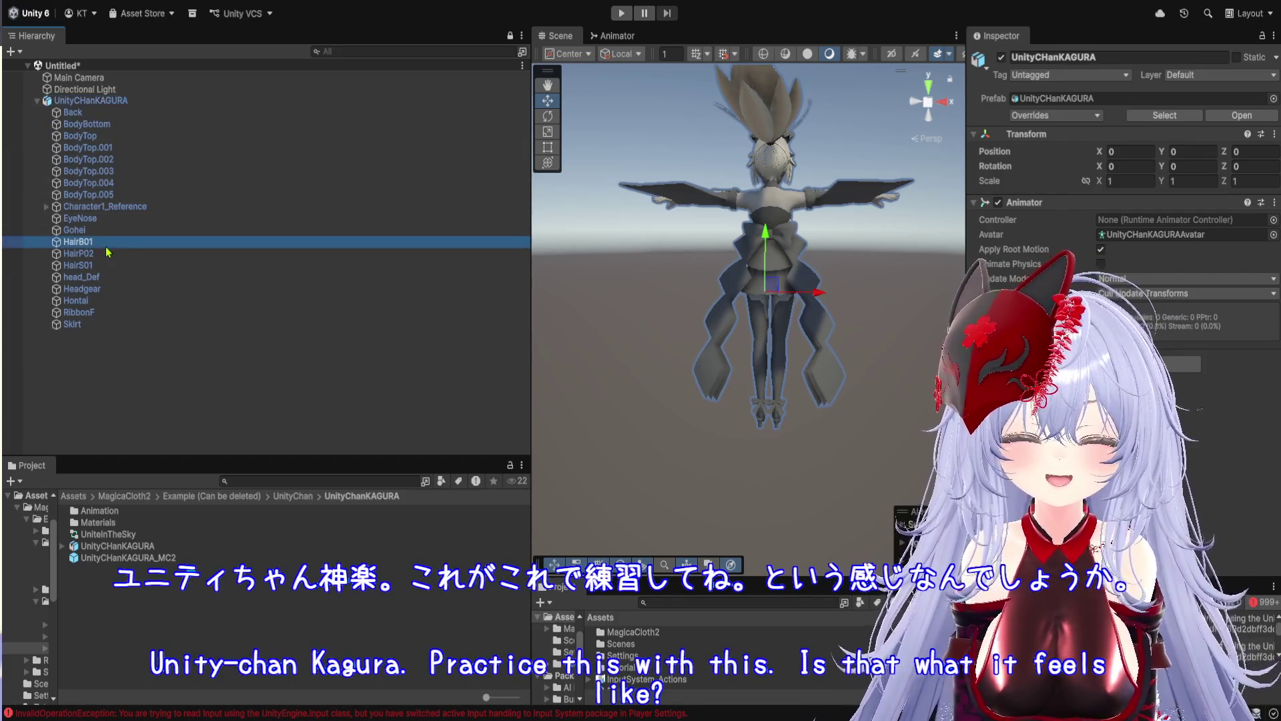
{"action": "mouse_move", "coordinate": [680, 300]}
{"action": "left_mouse_down"}
{"action": "mouse_move", "coordinate": [774, 346]}
{"action": "mouse_move", "coordinate": [953, 309]}
{"action": "mouse_move", "coordinate": [840, 289]}
{"action": "left_mouse_up"}
{"action": "scroll", "coordinate": [841, 289], "scroll_direction": "up", "scroll_amount": 3}
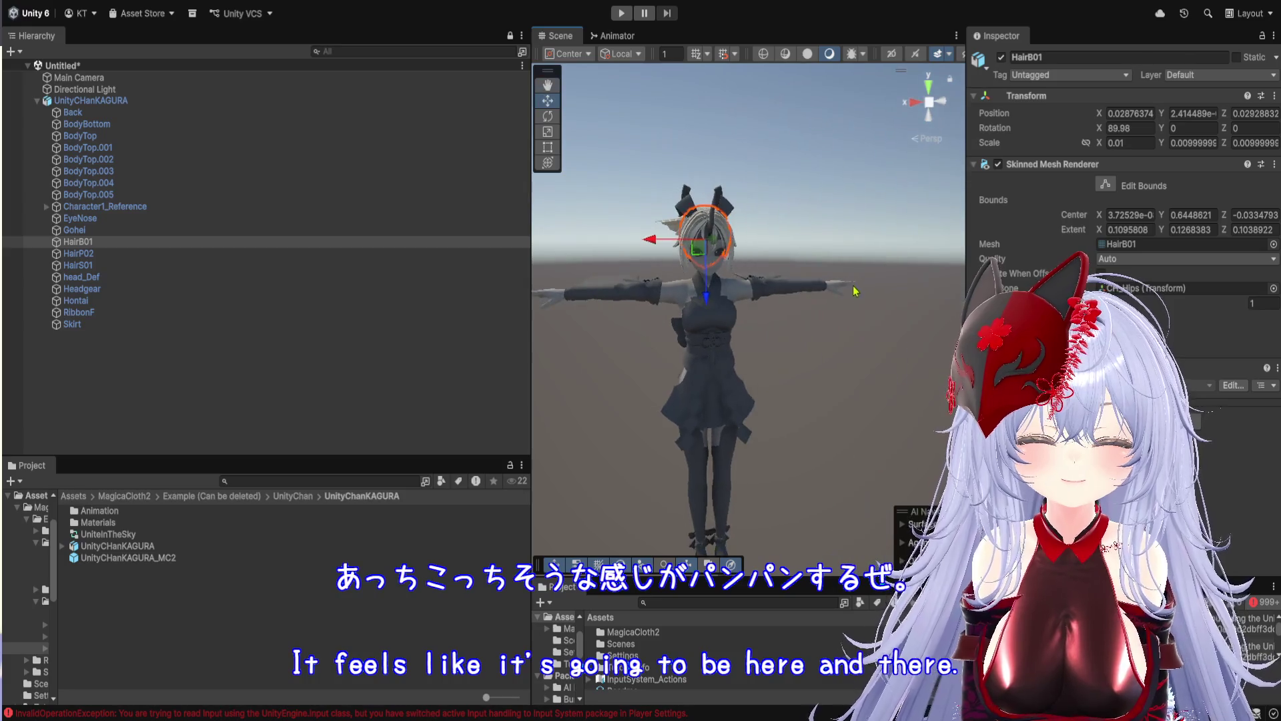
{"action": "scroll", "coordinate": [832, 247], "scroll_direction": "up", "scroll_amount": 3}
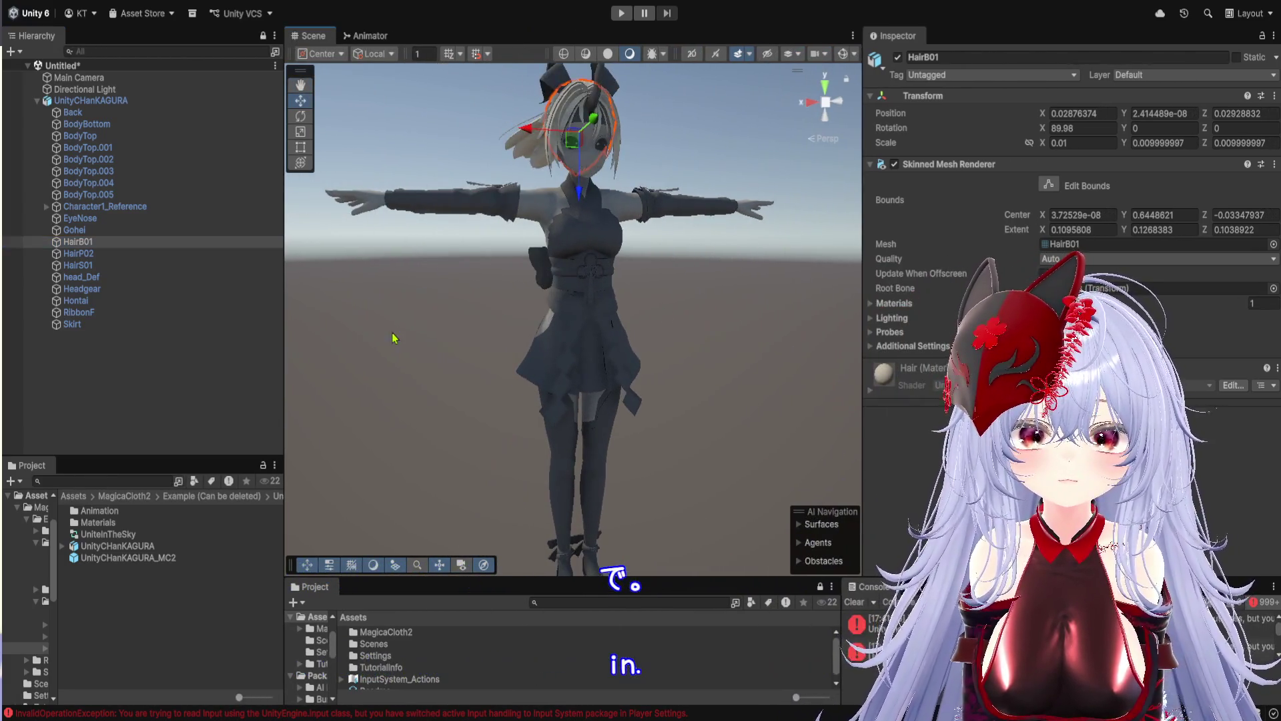
{"action": "left_click", "coordinate": [393, 337]}
{"action": "scroll", "coordinate": [443, 317], "scroll_direction": "up", "scroll_amount": 4}
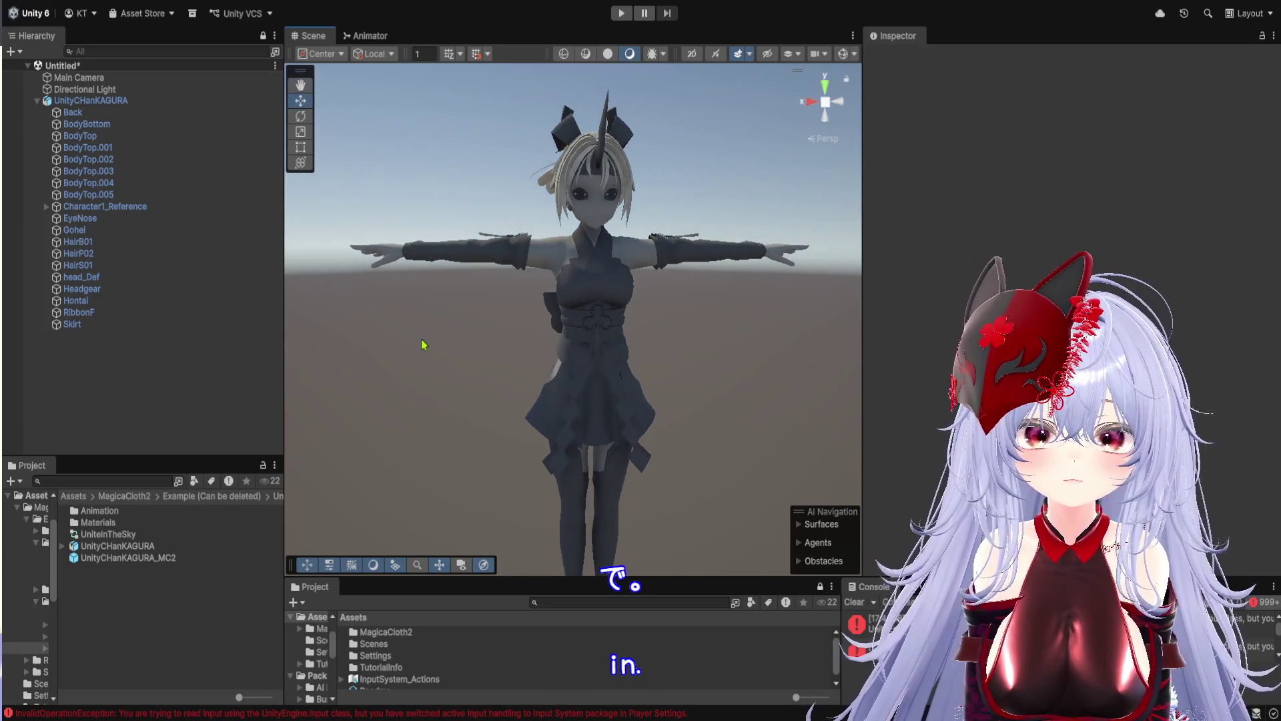
{"action": "scroll", "coordinate": [422, 344], "scroll_direction": "up", "scroll_amount": 2}
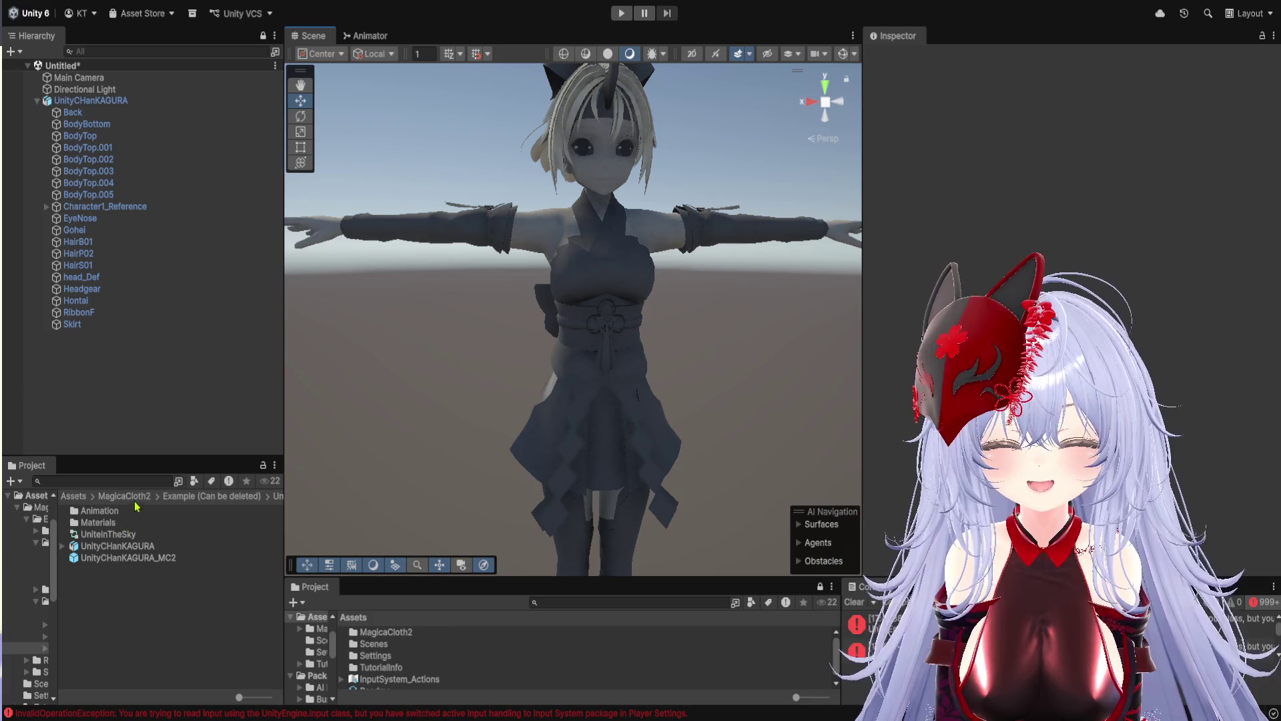
Inspect the Albedo, Body, Eyes, Face and HairPony materials, then select UnityCHanKAGURA
{"action": "left_click", "coordinate": [115, 523]}
{"action": "double_click", "coordinate": [120, 525]}
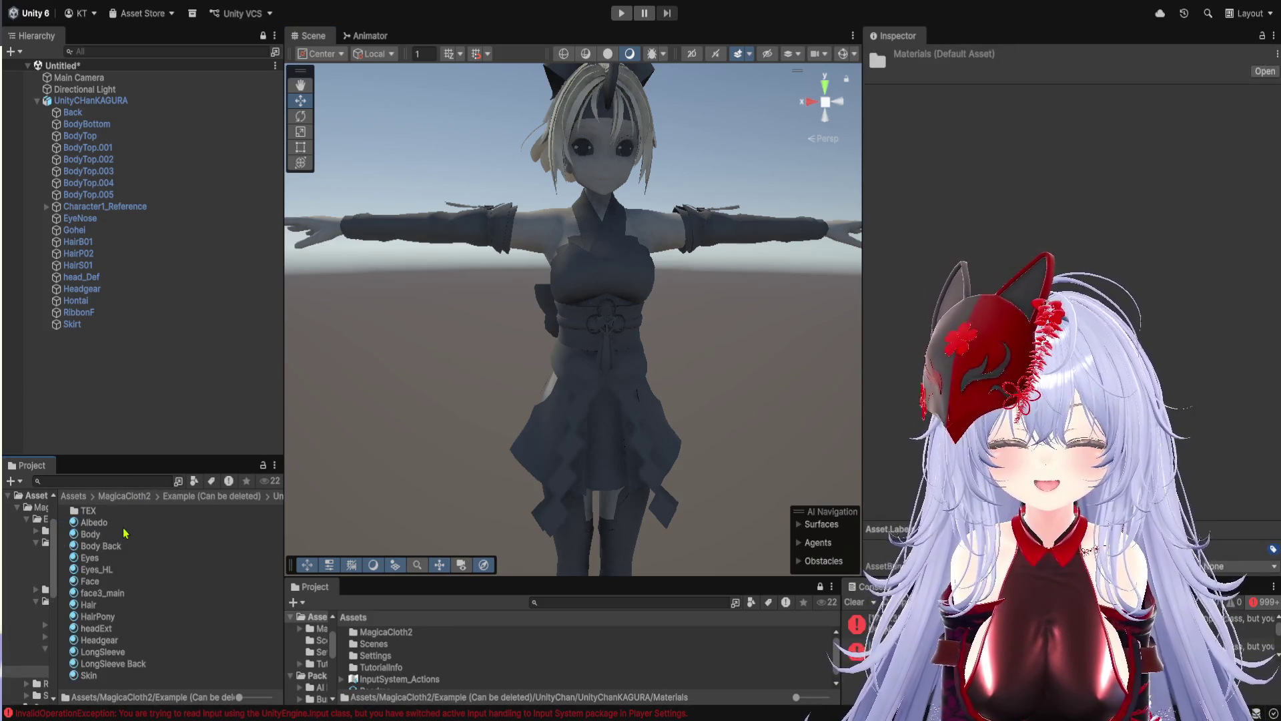
{"action": "left_click", "coordinate": [121, 523]}
{"action": "left_click", "coordinate": [122, 534]}
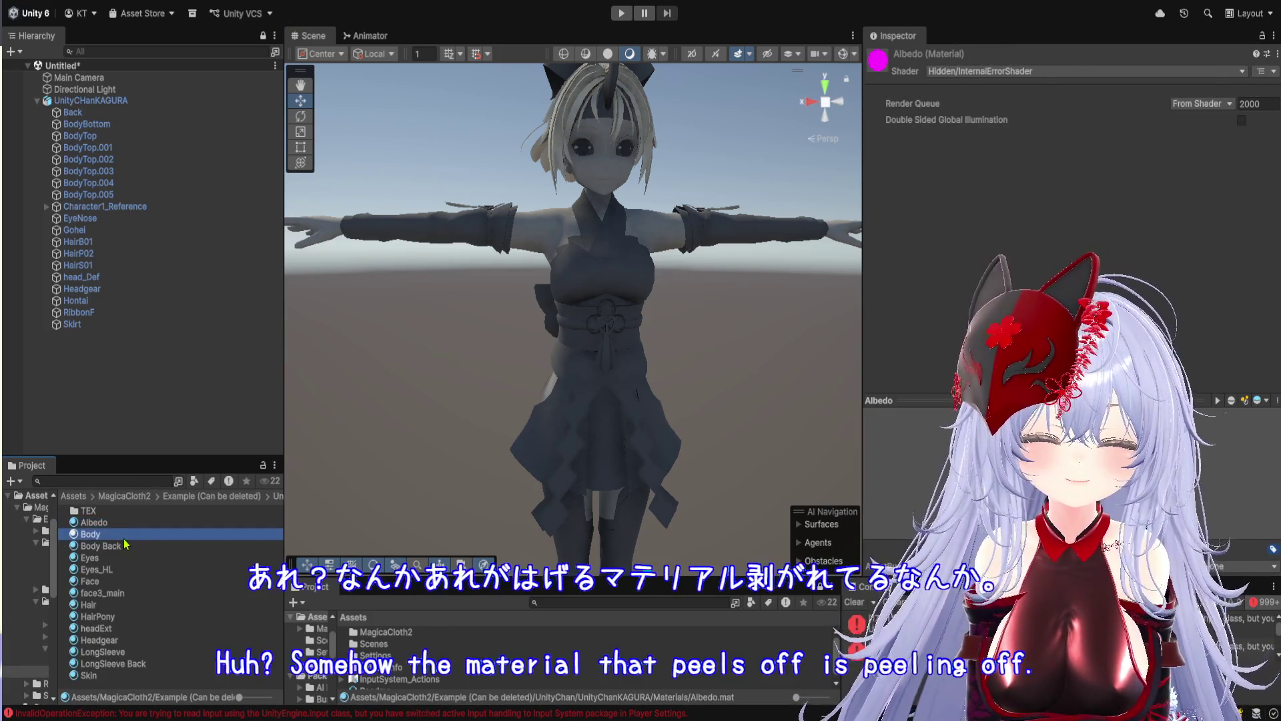
{"action": "left_click", "coordinate": [124, 558]}
{"action": "left_click", "coordinate": [126, 582]}
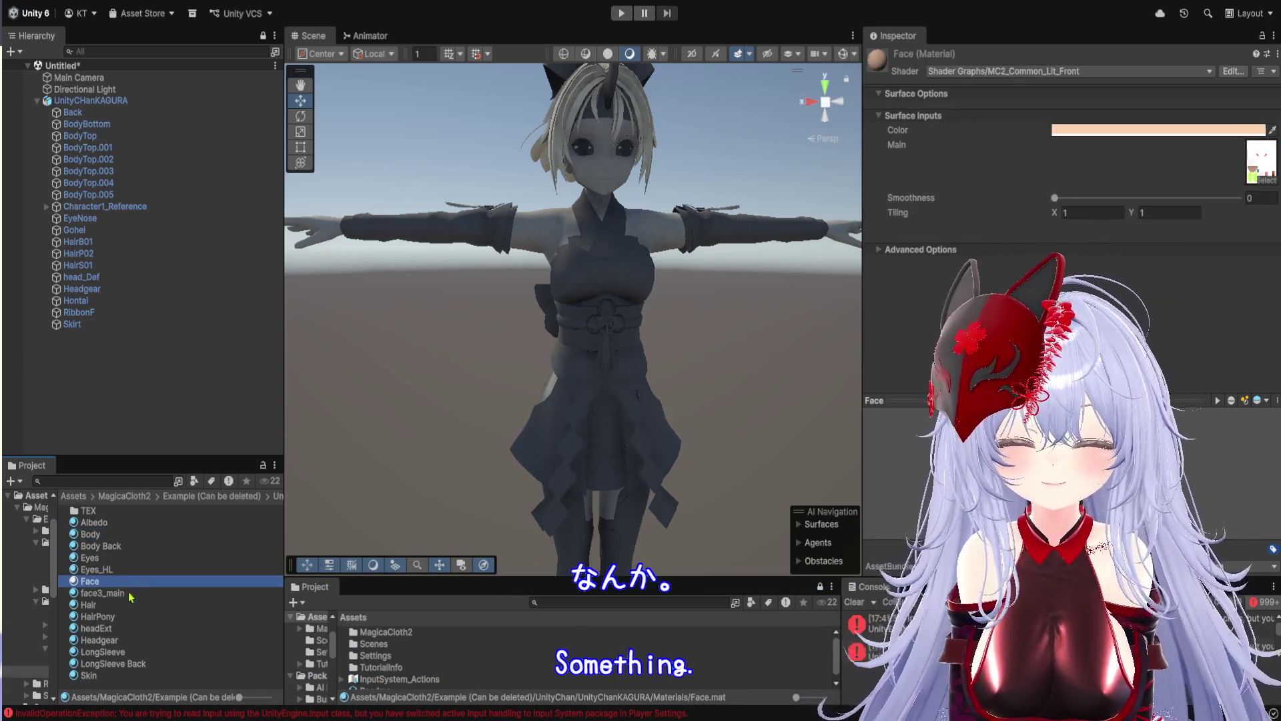
{"action": "left_click", "coordinate": [118, 616]}
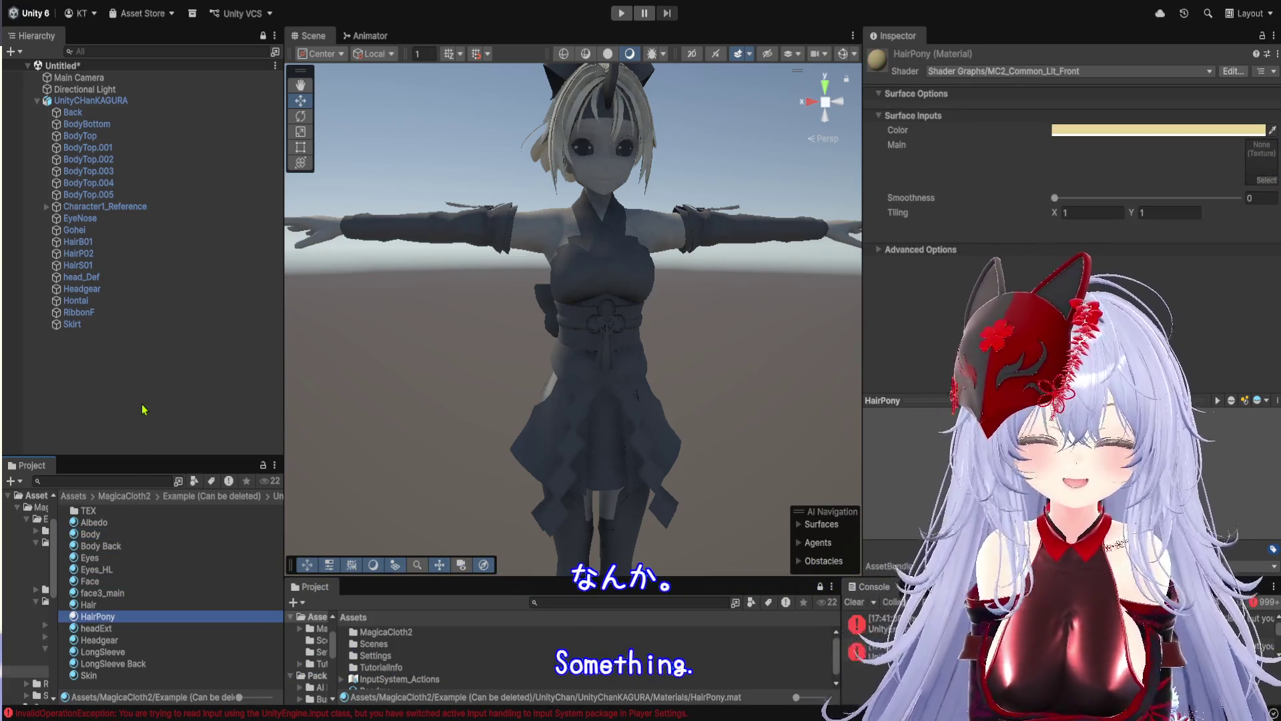
{"action": "left_click", "coordinate": [145, 411]}
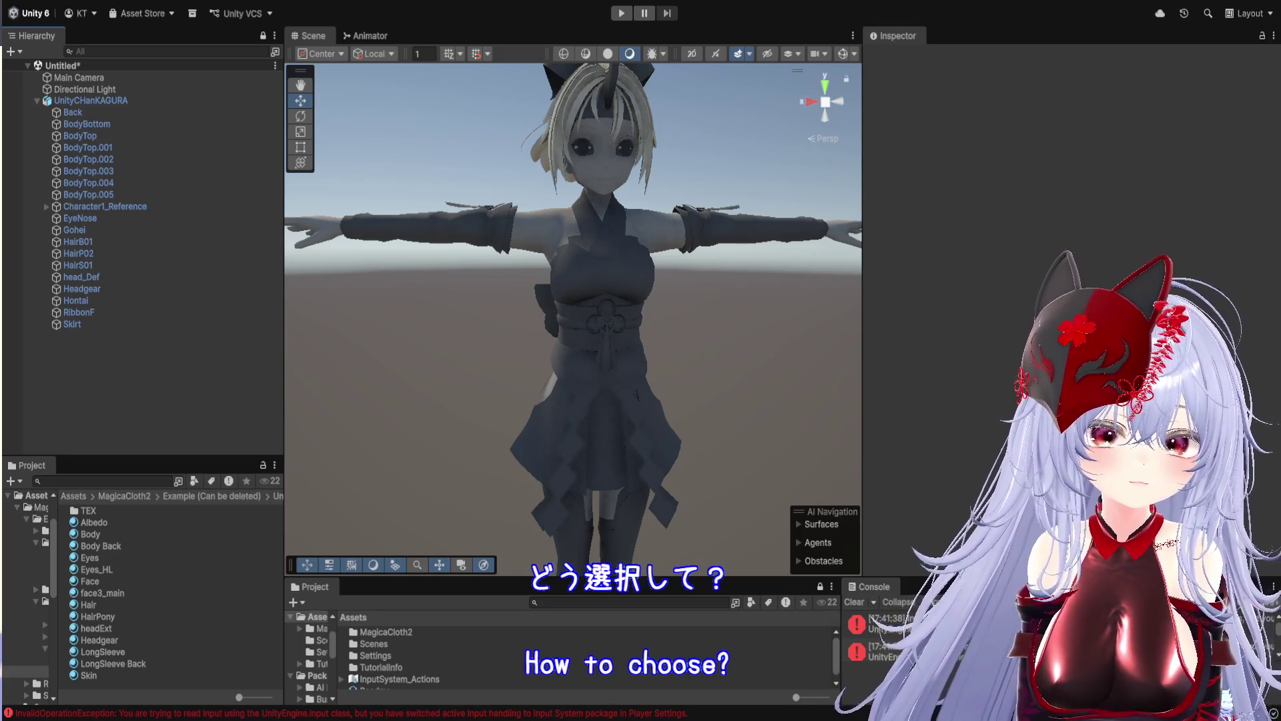
{"action": "left_click", "coordinate": [74, 101]}
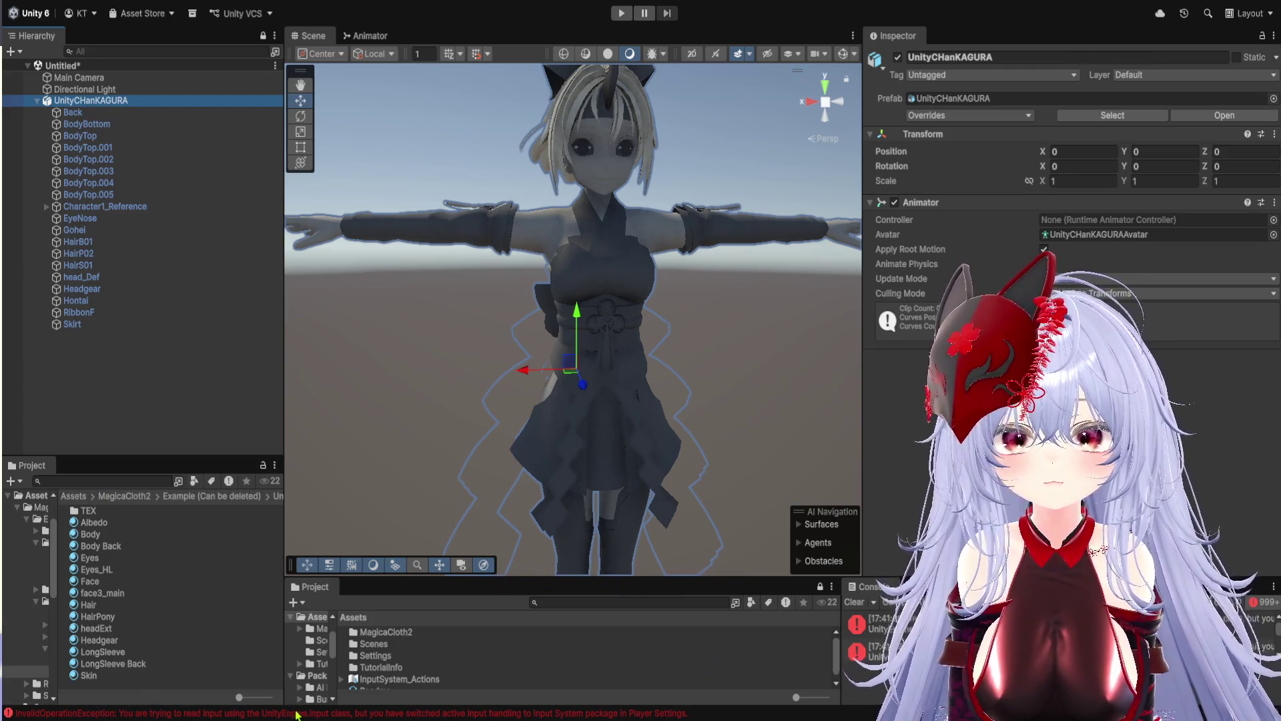
Deselect the UnityCHanKAGURA character in the Hierarchy
{"action": "left_click", "coordinate": [87, 105], "text": "ctrl"}
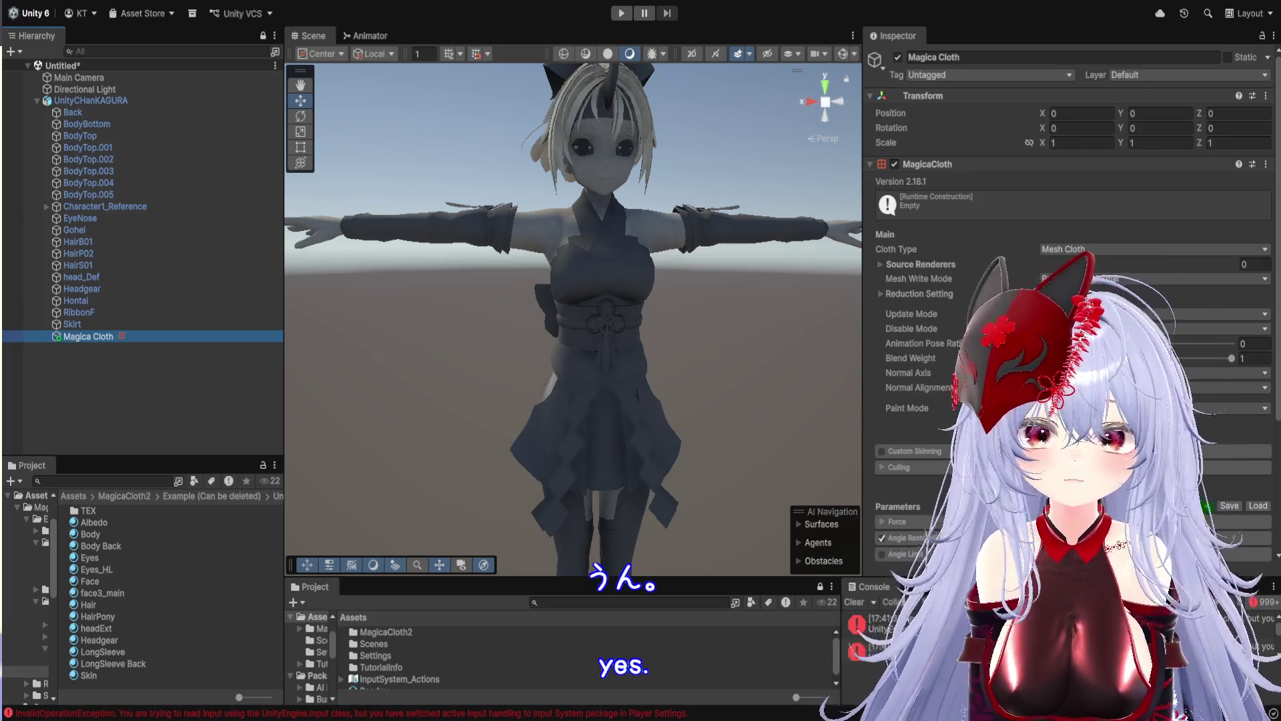
Switch the Magica Cloth component's Cloth Type to Bone Cloth and expand its Root Bones list
{"action": "left_click", "coordinate": [72, 324]}
{"action": "left_click", "coordinate": [88, 336]}
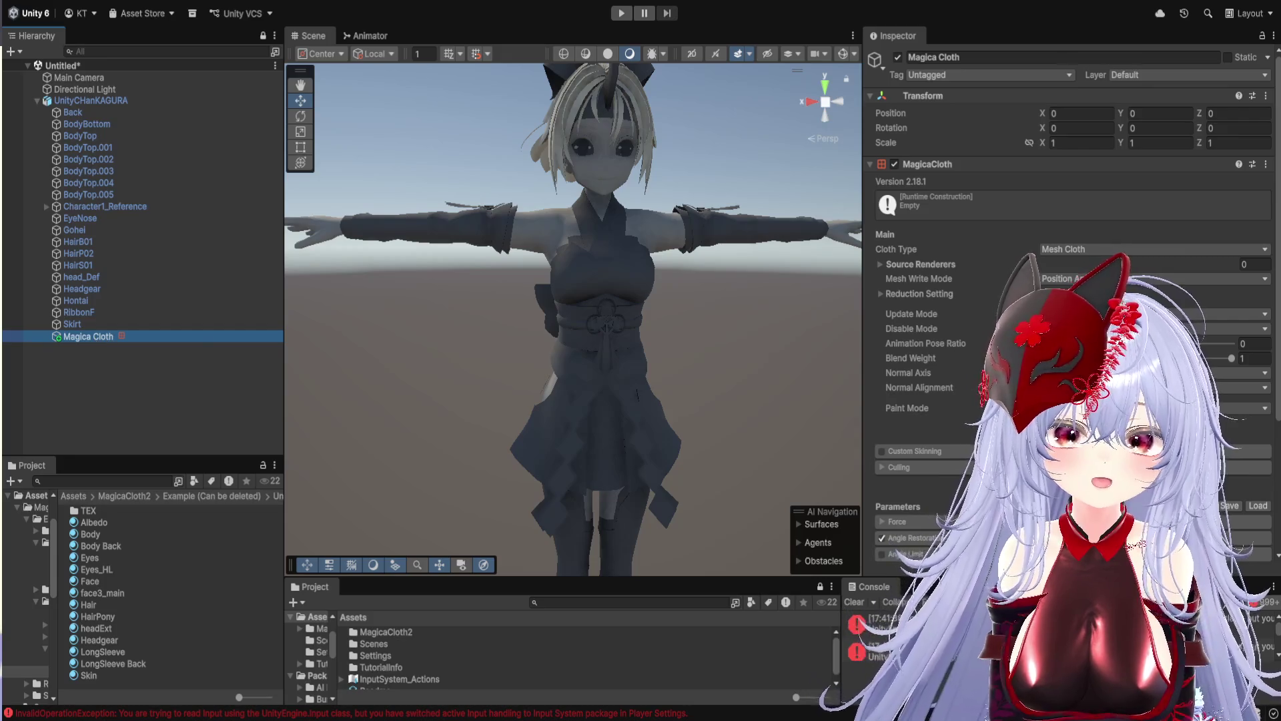
{"action": "left_click", "coordinate": [1155, 249]}
{"action": "left_click", "coordinate": [1081, 276]}
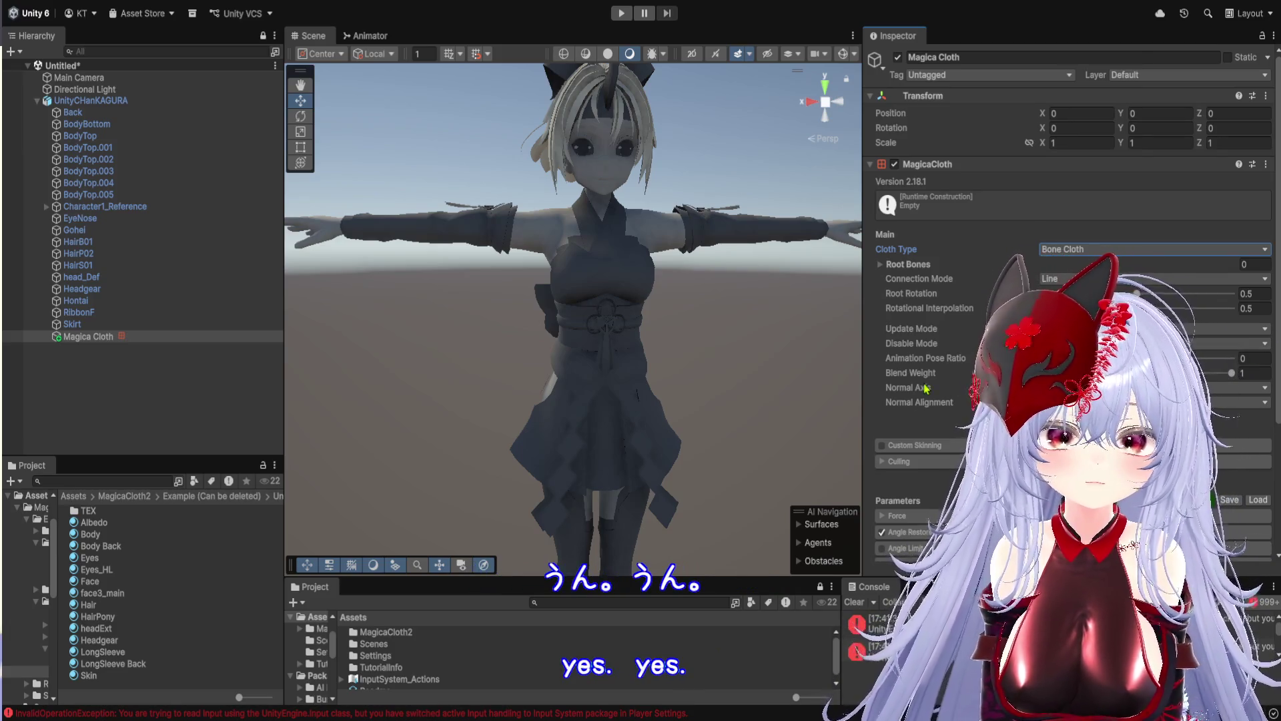
{"action": "scroll", "coordinate": [946, 411], "scroll_direction": "down", "scroll_amount": 2}
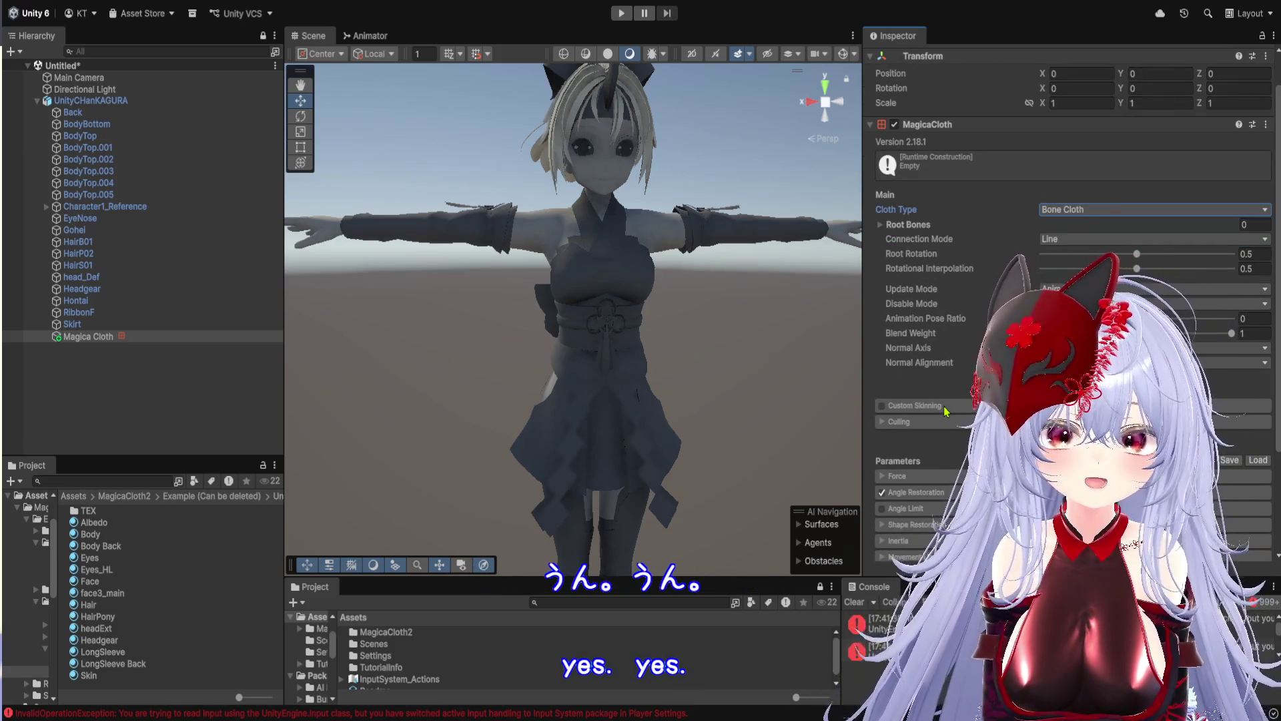
{"action": "left_click", "coordinate": [921, 225]}
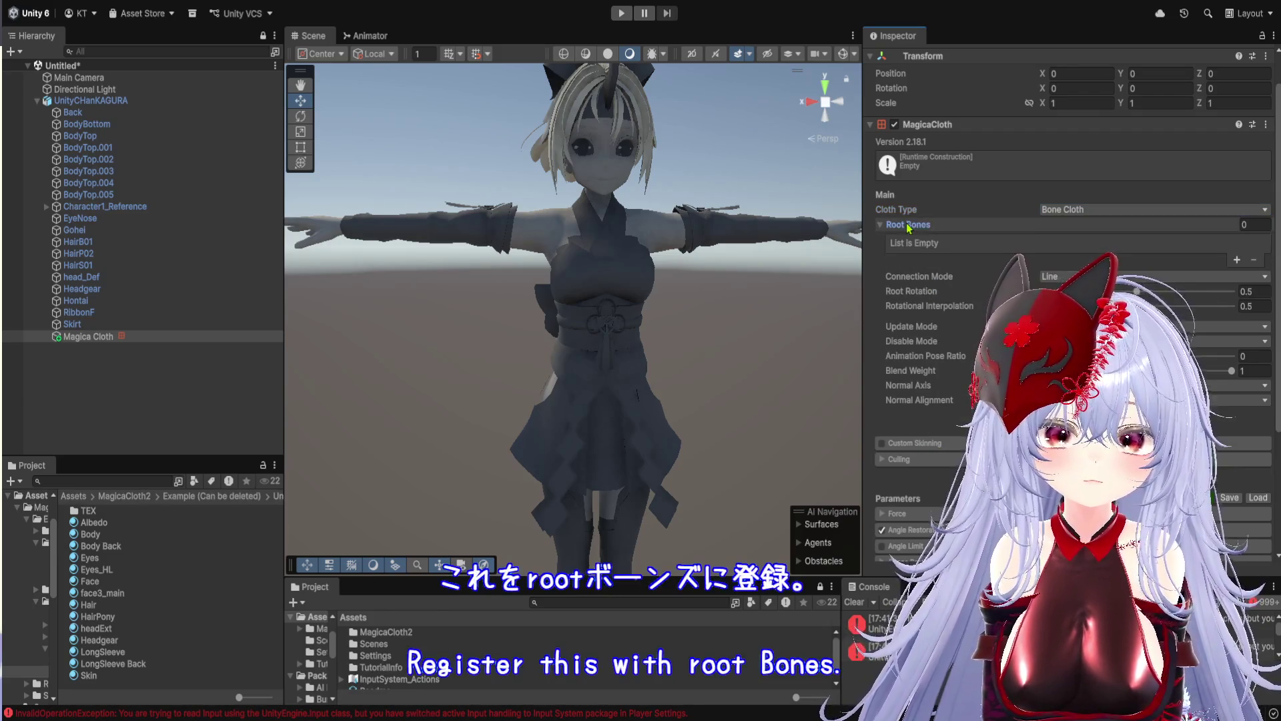
Add two empty Root Bones slots, Element 0 and Element 1, to the Magica Cloth
{"action": "left_click", "coordinate": [1238, 260]}
{"action": "left_click", "coordinate": [1238, 261]}
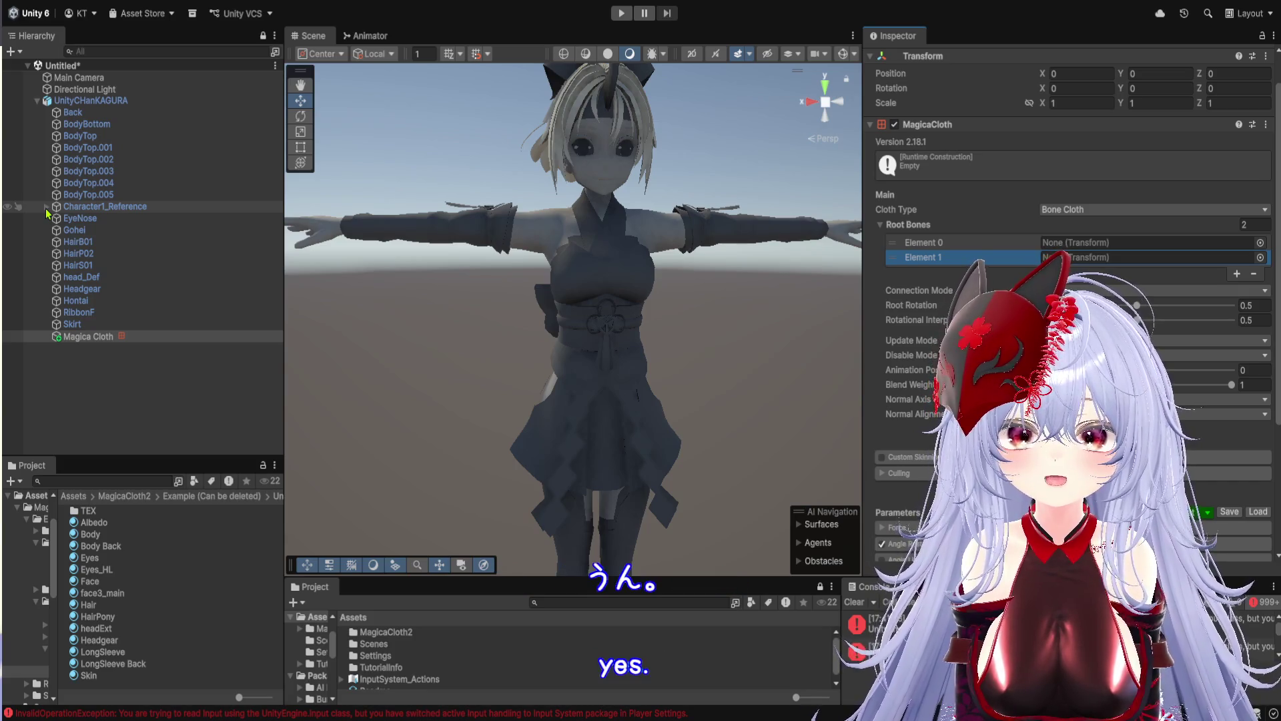
{"action": "left_click", "coordinate": [46, 207]}
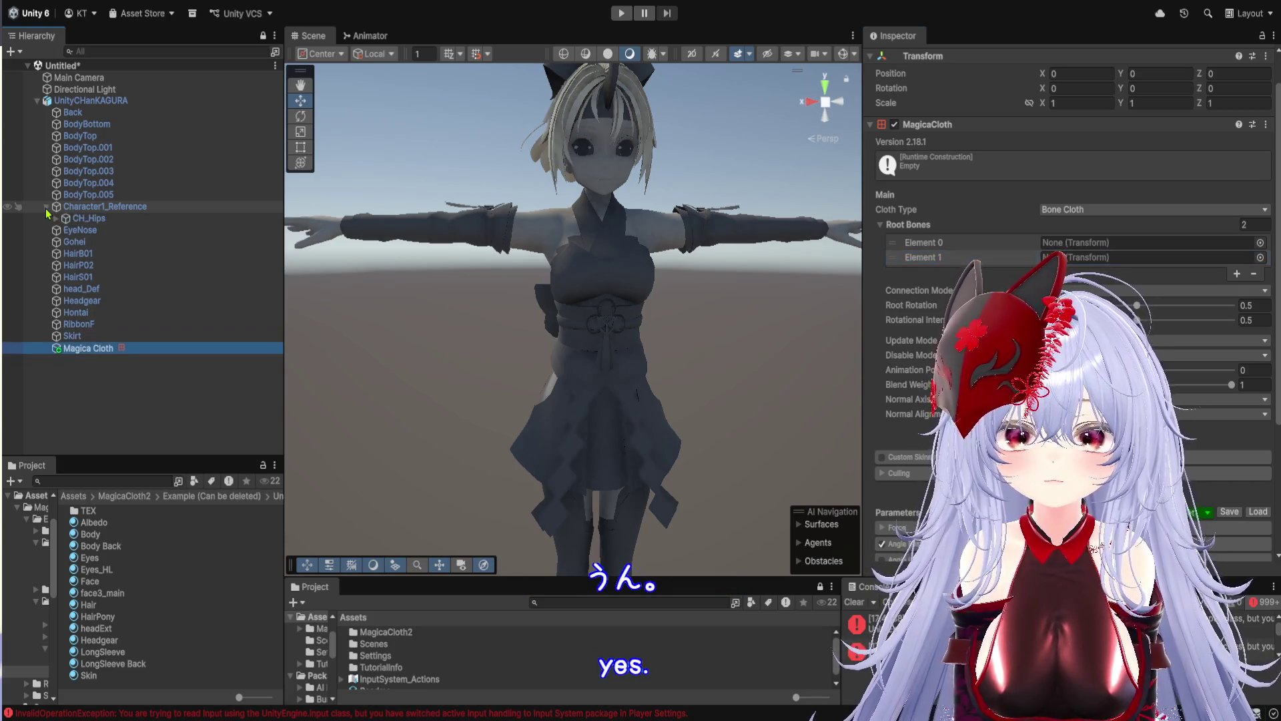
Expand CH_Hips, CH_Thigh_L, CH_Shin_L and CH_Spine to list the skirt bones under DB_Skirt_Root
{"action": "left_click", "coordinate": [46, 208]}
{"action": "left_click", "coordinate": [56, 219]}
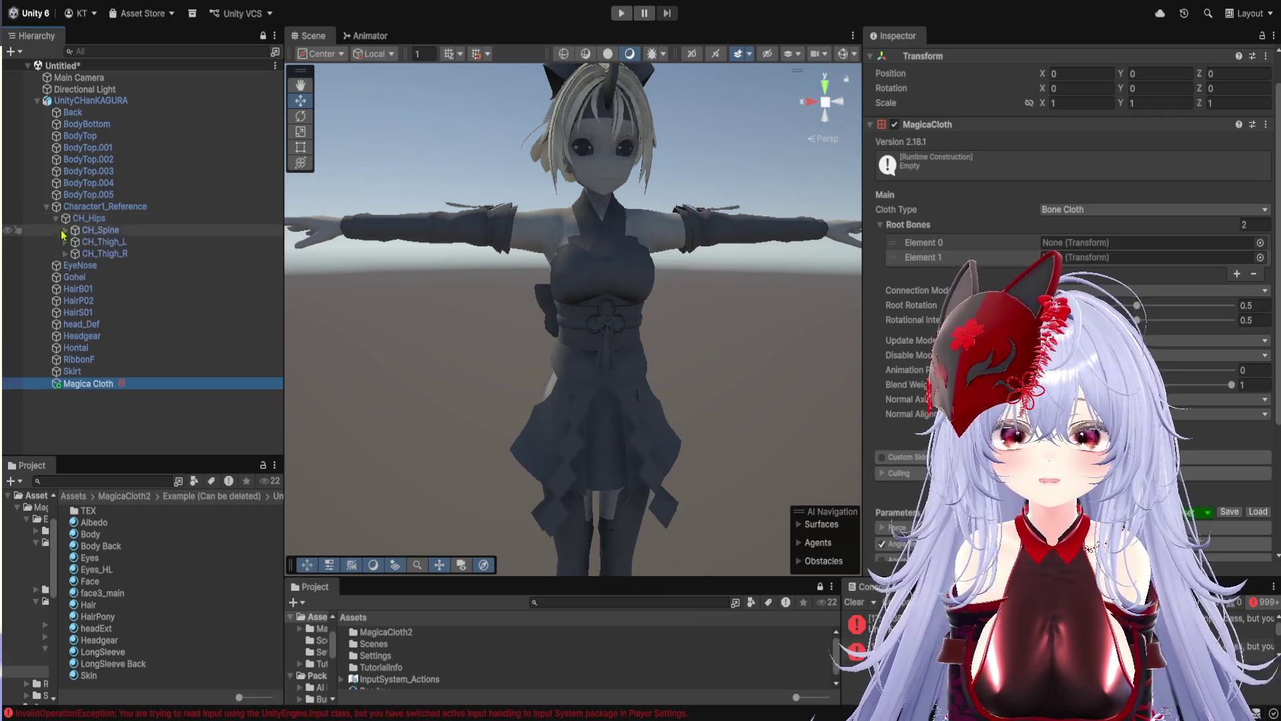
{"action": "left_click", "coordinate": [66, 242]}
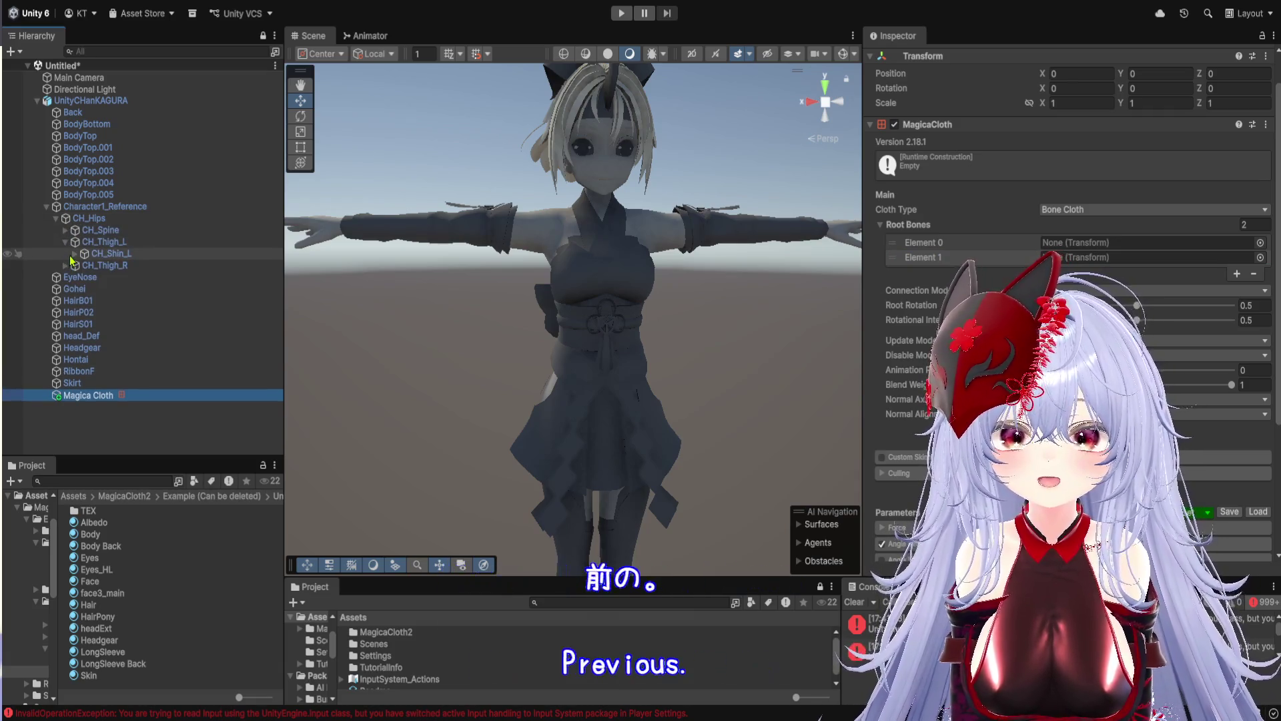
{"action": "left_click", "coordinate": [75, 255]}
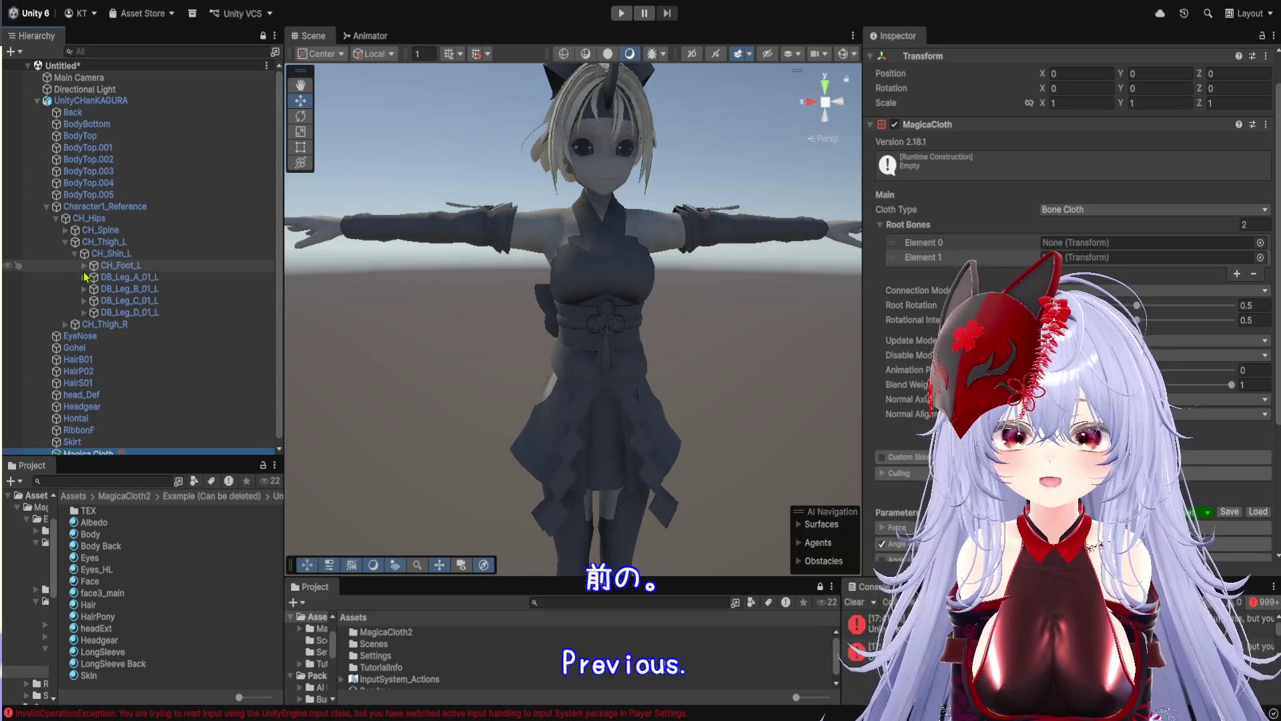
{"action": "left_click", "coordinate": [65, 230]}
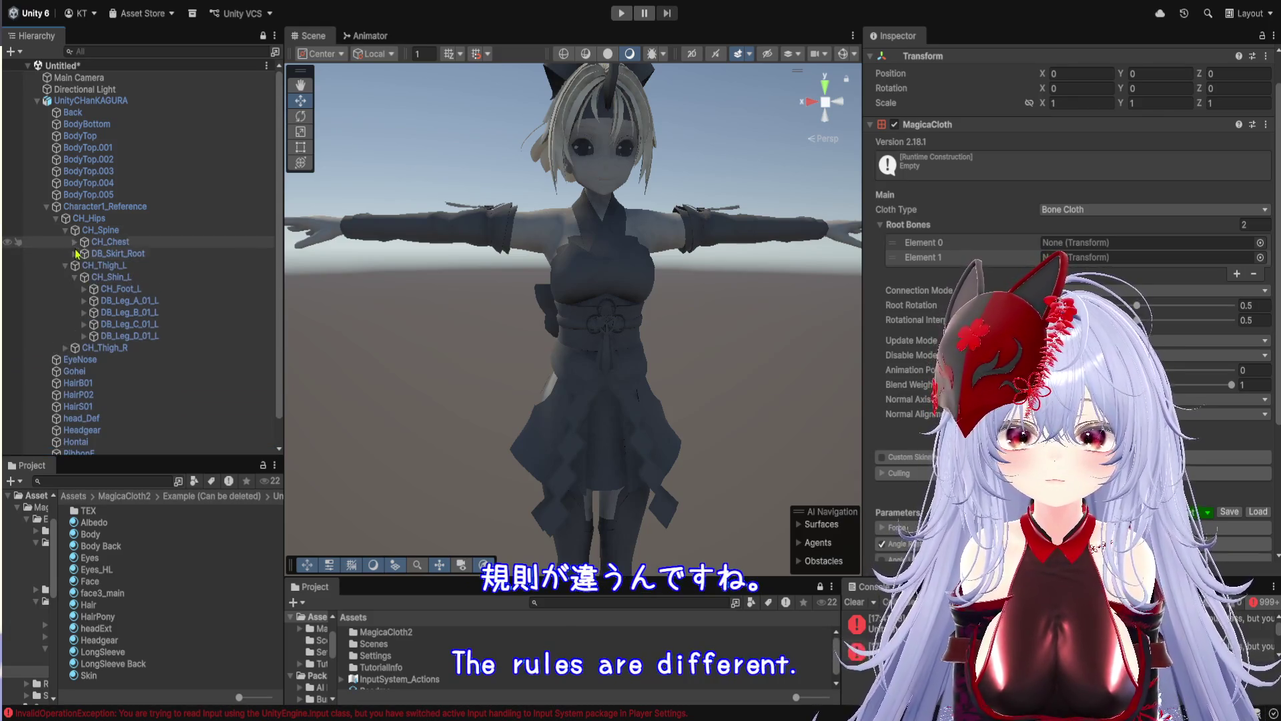
{"action": "left_click", "coordinate": [74, 254]}
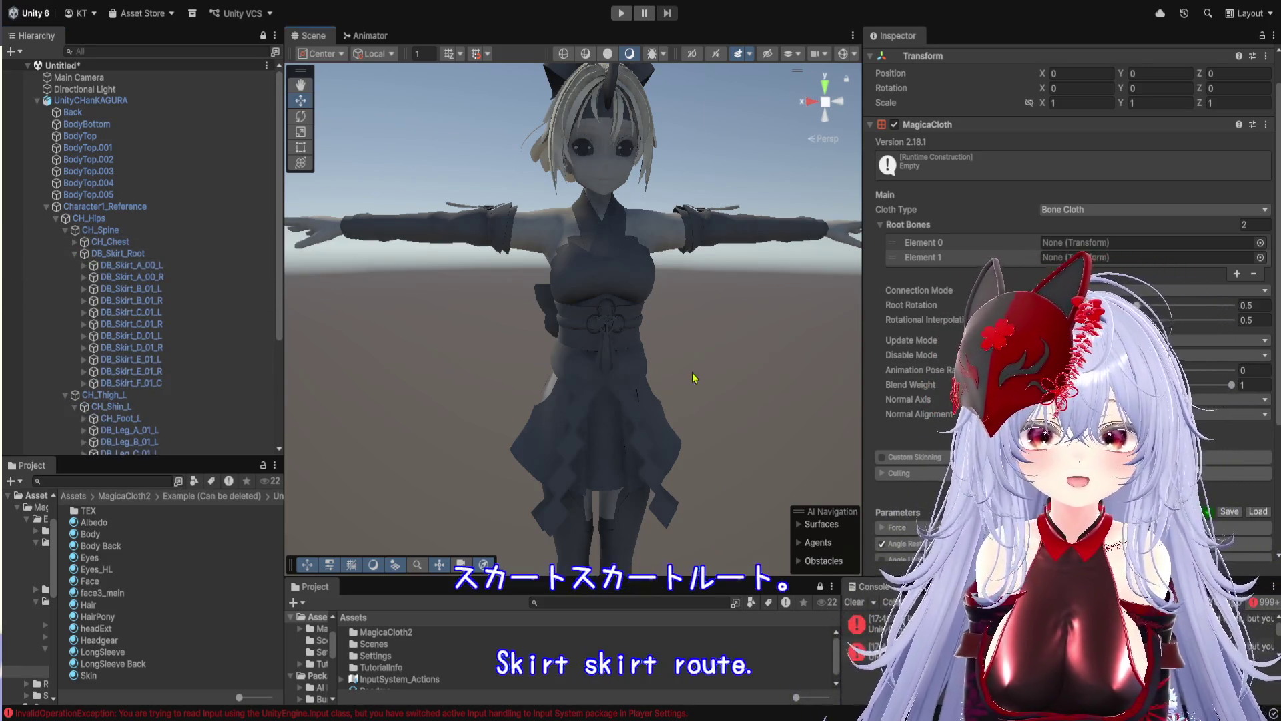
{"action": "scroll", "coordinate": [471, 299], "scroll_direction": "up", "scroll_amount": 10}
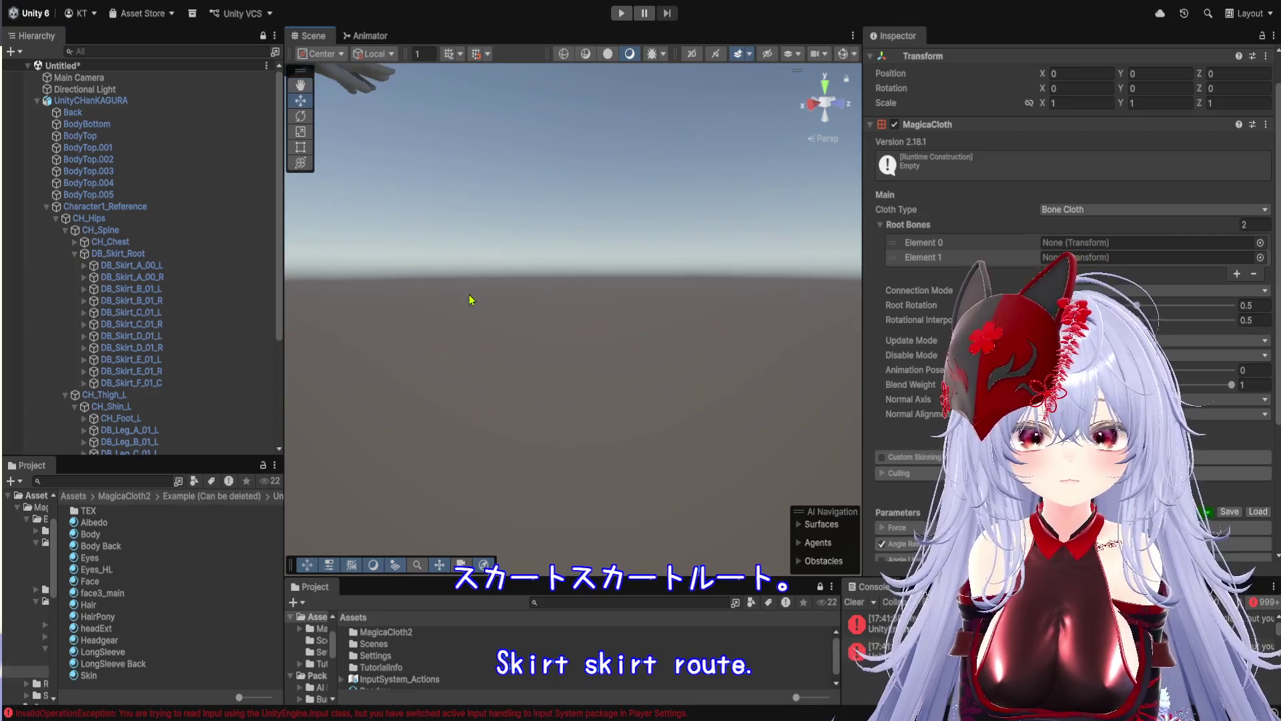
{"action": "mouse_move", "coordinate": [472, 300]}
{"action": "left_mouse_down"}
{"action": "mouse_move", "coordinate": [621, 306]}
{"action": "mouse_move", "coordinate": [584, 315]}
{"action": "mouse_move", "coordinate": [690, 344]}
{"action": "mouse_move", "coordinate": [572, 367]}
{"action": "mouse_move", "coordinate": [619, 378]}
{"action": "left_mouse_up"}
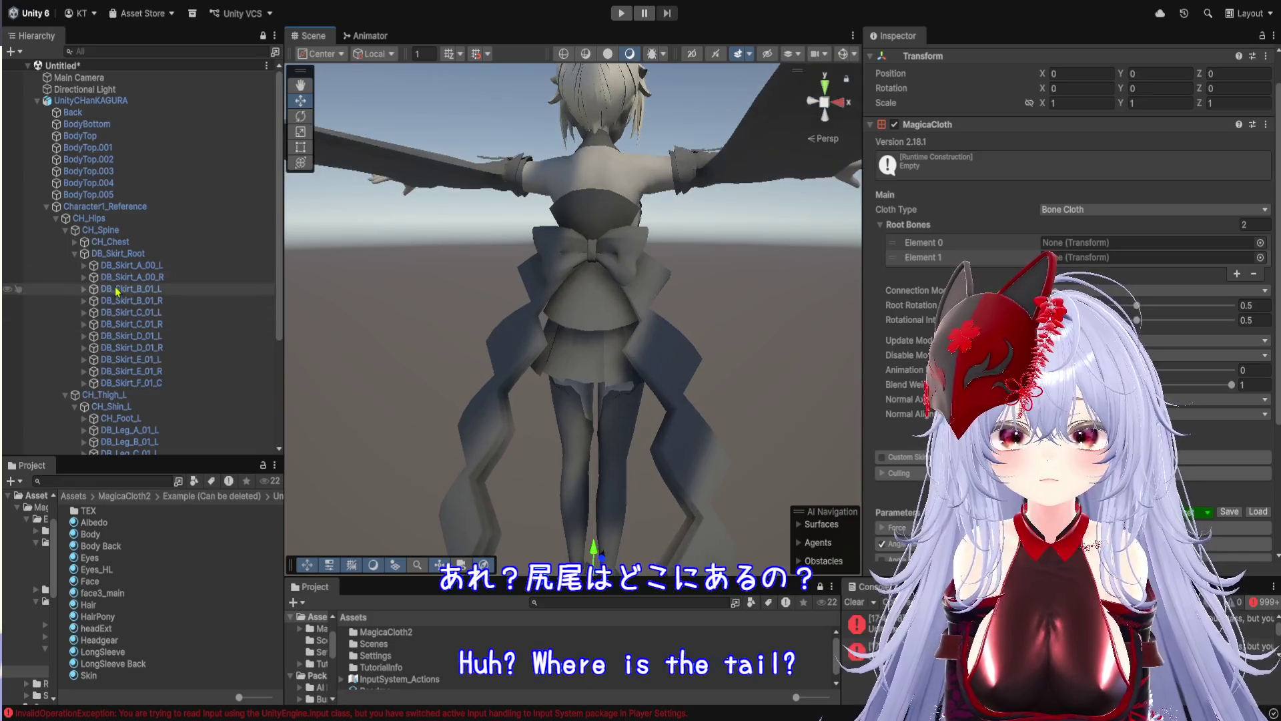
Inspect DB_Skirt_Root from behind, then collapse the skirt and CH_Thigh_L bone branches
{"action": "left_click", "coordinate": [132, 257]}
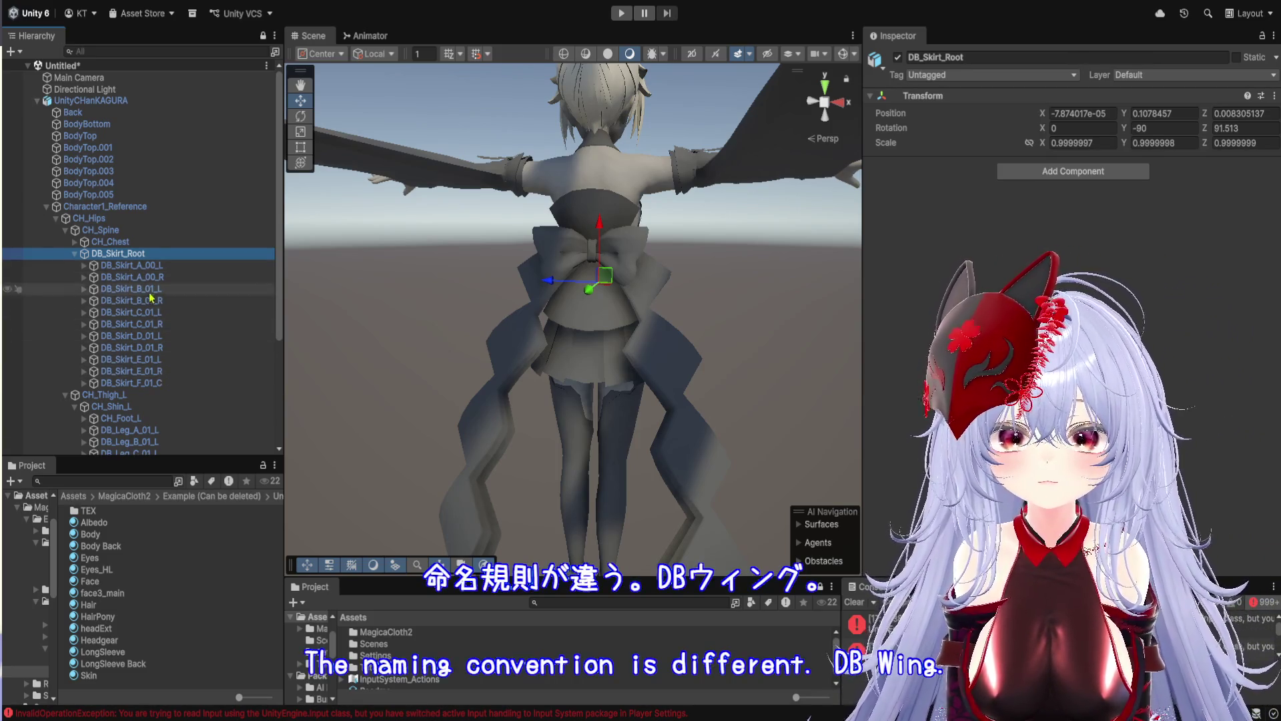
{"action": "left_click", "coordinate": [74, 254]}
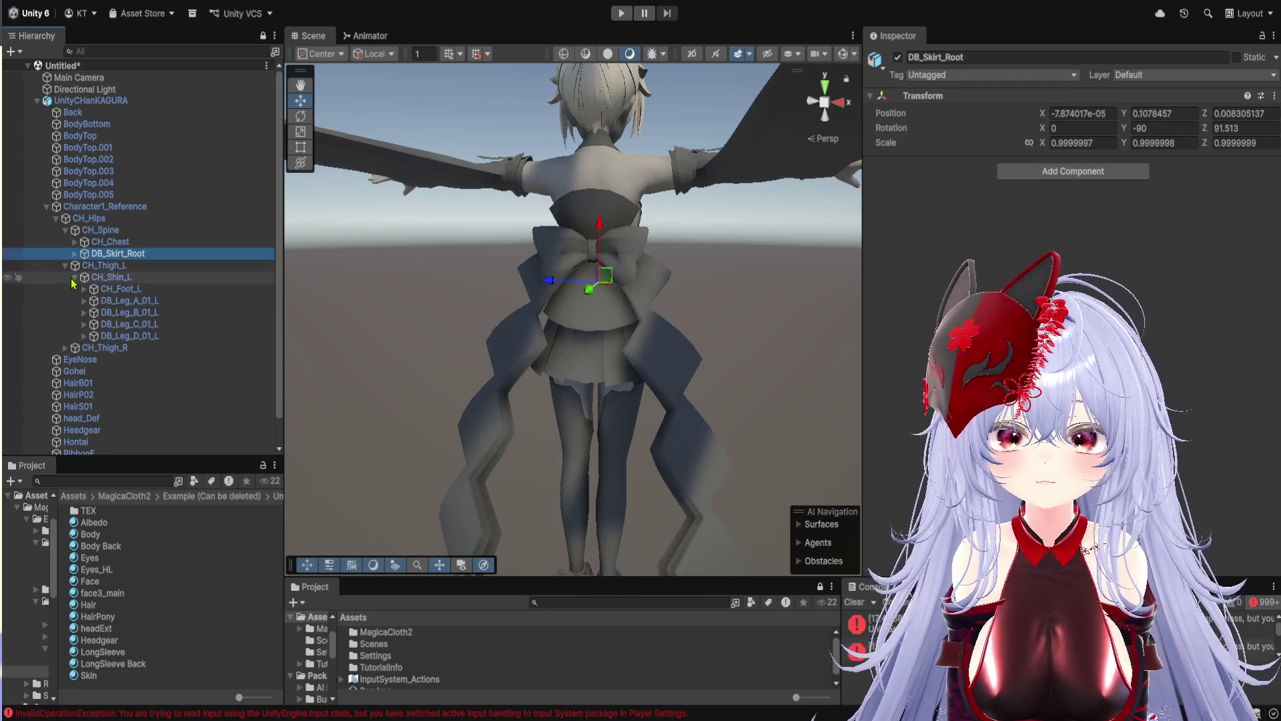
{"action": "left_click", "coordinate": [65, 265]}
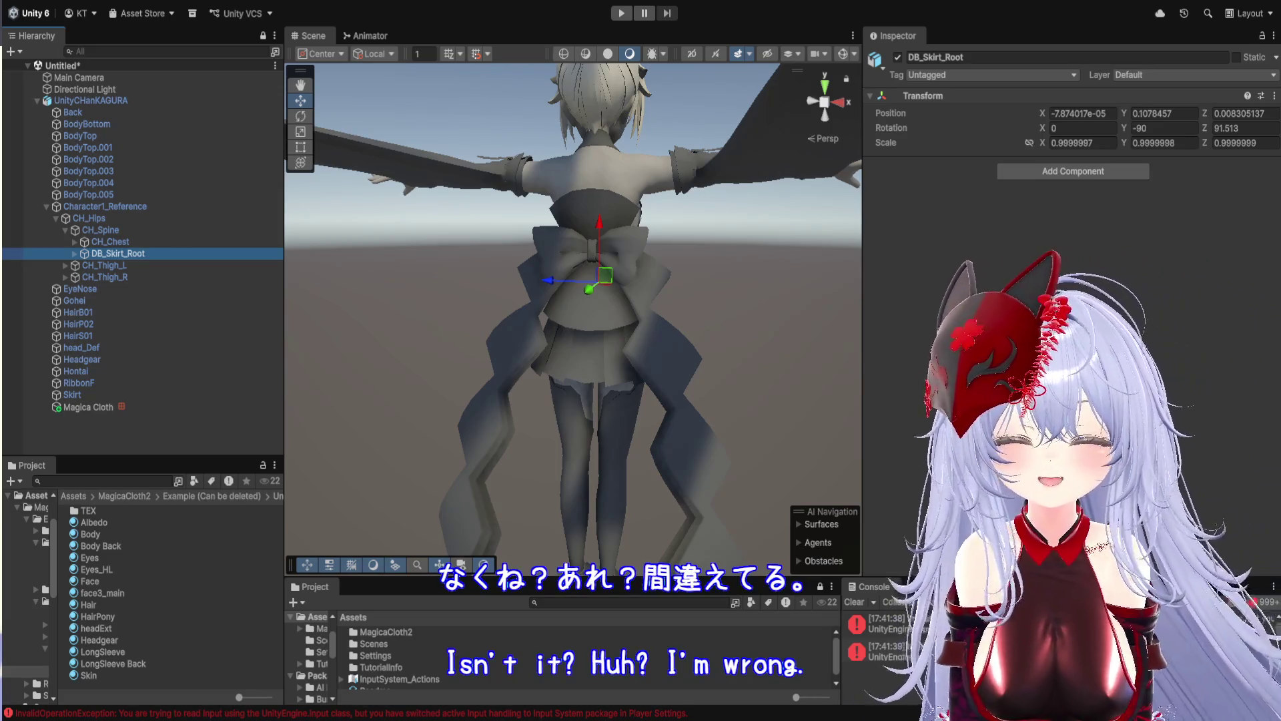
{"action": "left_click", "coordinate": [95, 102]}
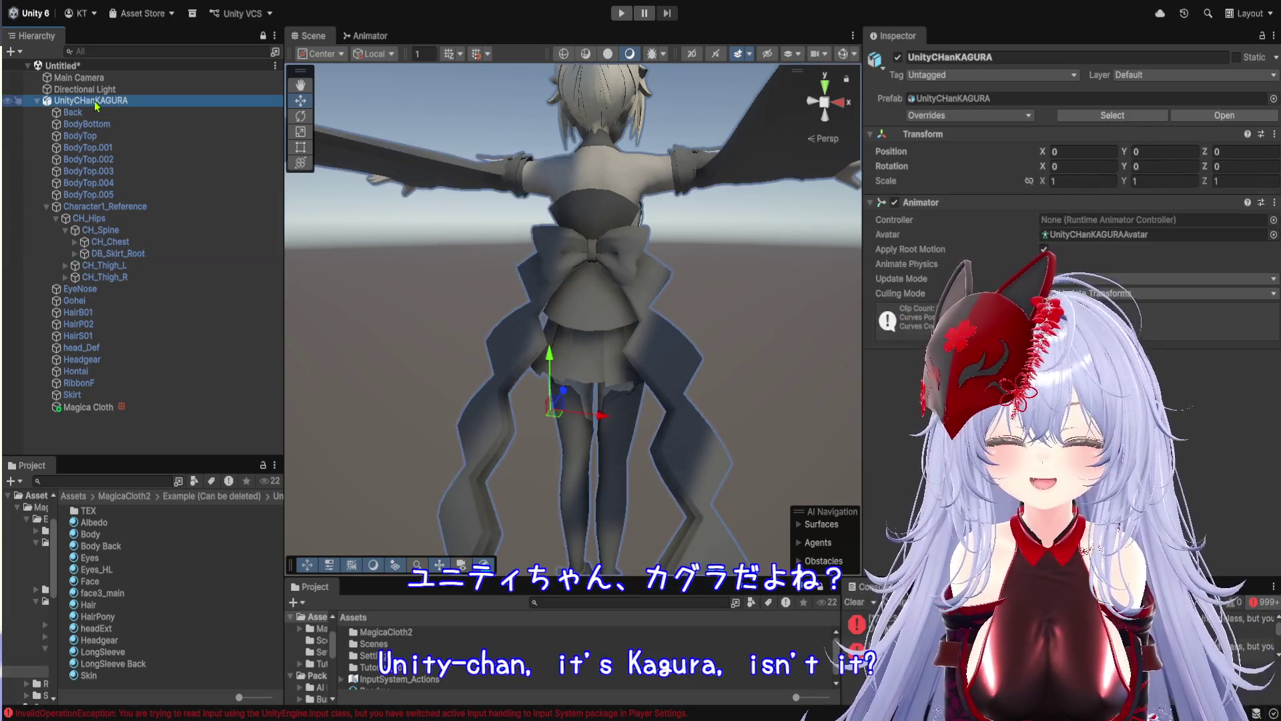
Test-rotate skirt bones DB_Skirt_A_00_L, DB_Skirt_A_00_R, DB_Skirt_E_01_R and DB_Skirt_D_01_R with the Rotate tool
{"action": "left_click", "coordinate": [74, 254]}
{"action": "left_click", "coordinate": [130, 265]}
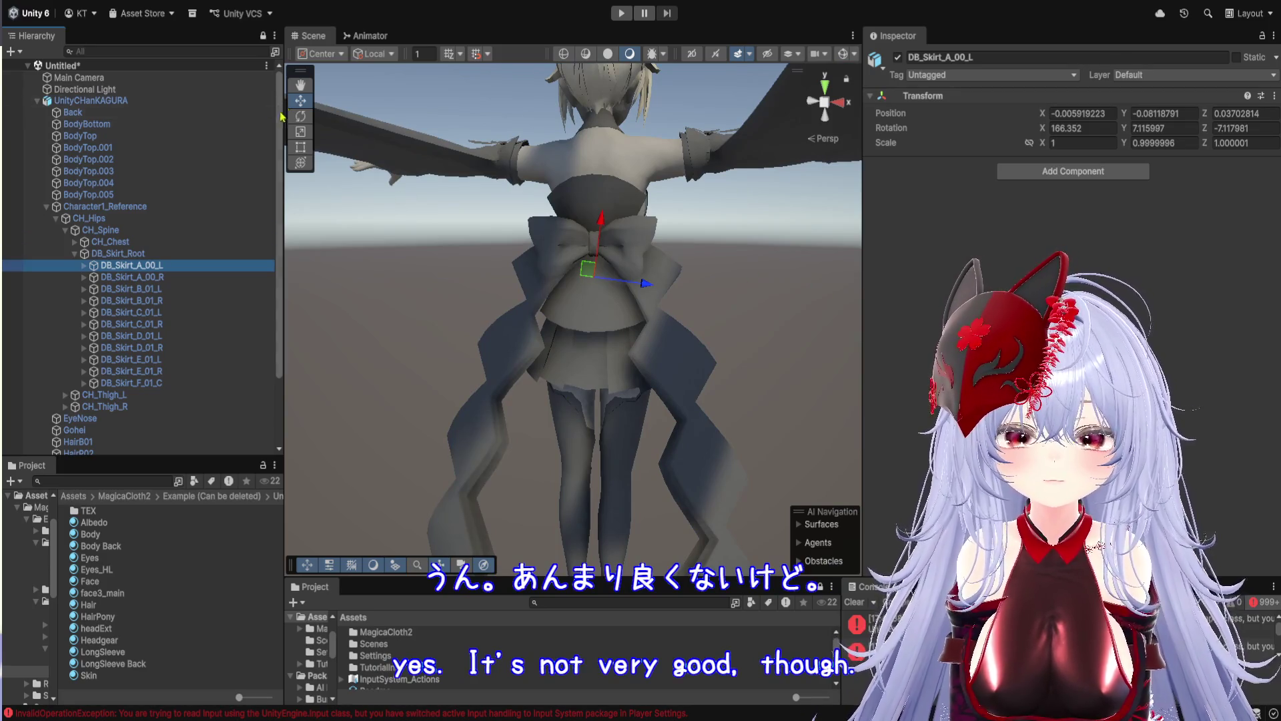
{"action": "left_click", "coordinate": [301, 115]}
{"action": "left_click_drag", "start_coordinate": [595, 222], "coordinate": [607, 230]}
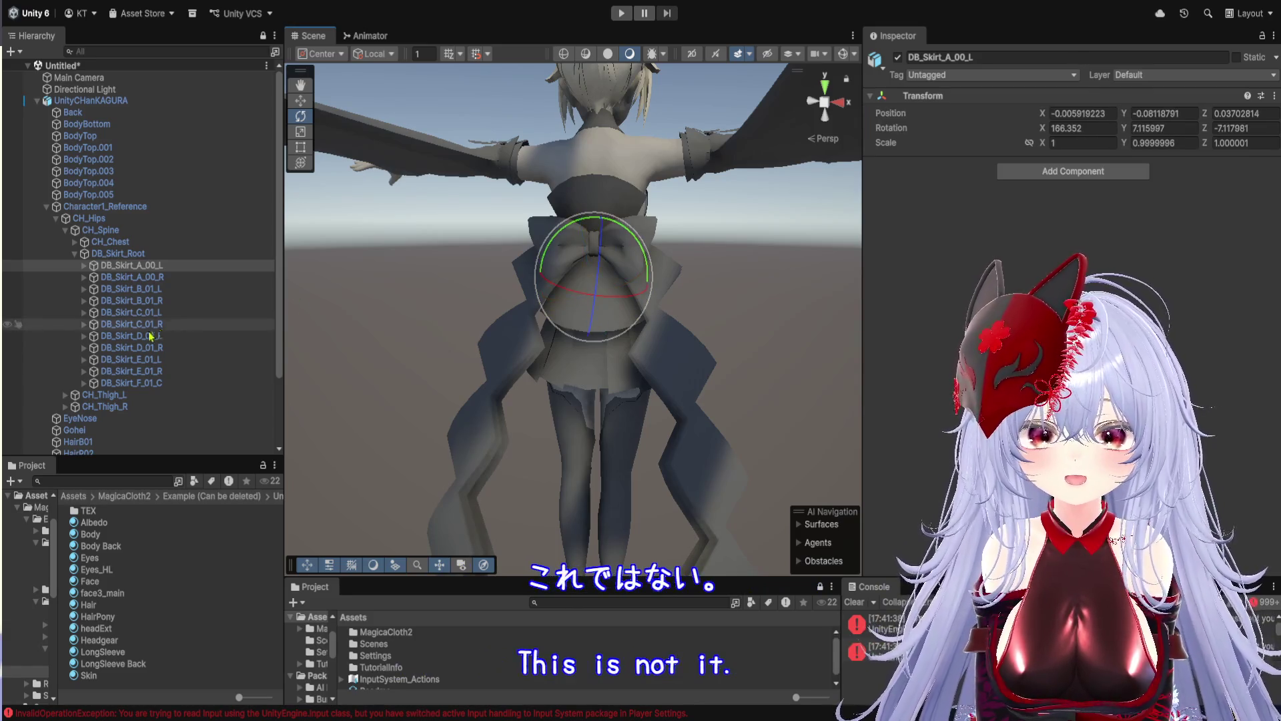
{"action": "left_click", "coordinate": [132, 276]}
{"action": "left_click_drag", "start_coordinate": [648, 246], "coordinate": [652, 239]}
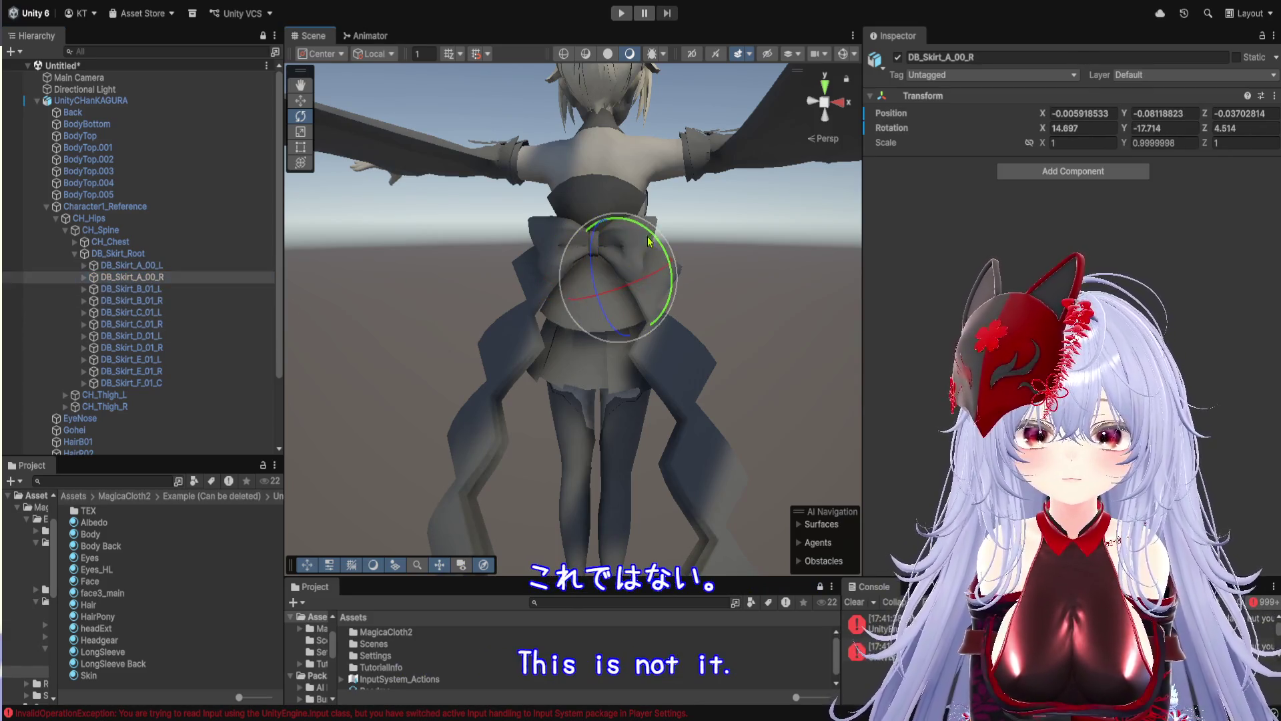
{"action": "left_click", "coordinate": [170, 371]}
{"action": "left_click_drag", "start_coordinate": [627, 268], "coordinate": [617, 297]}
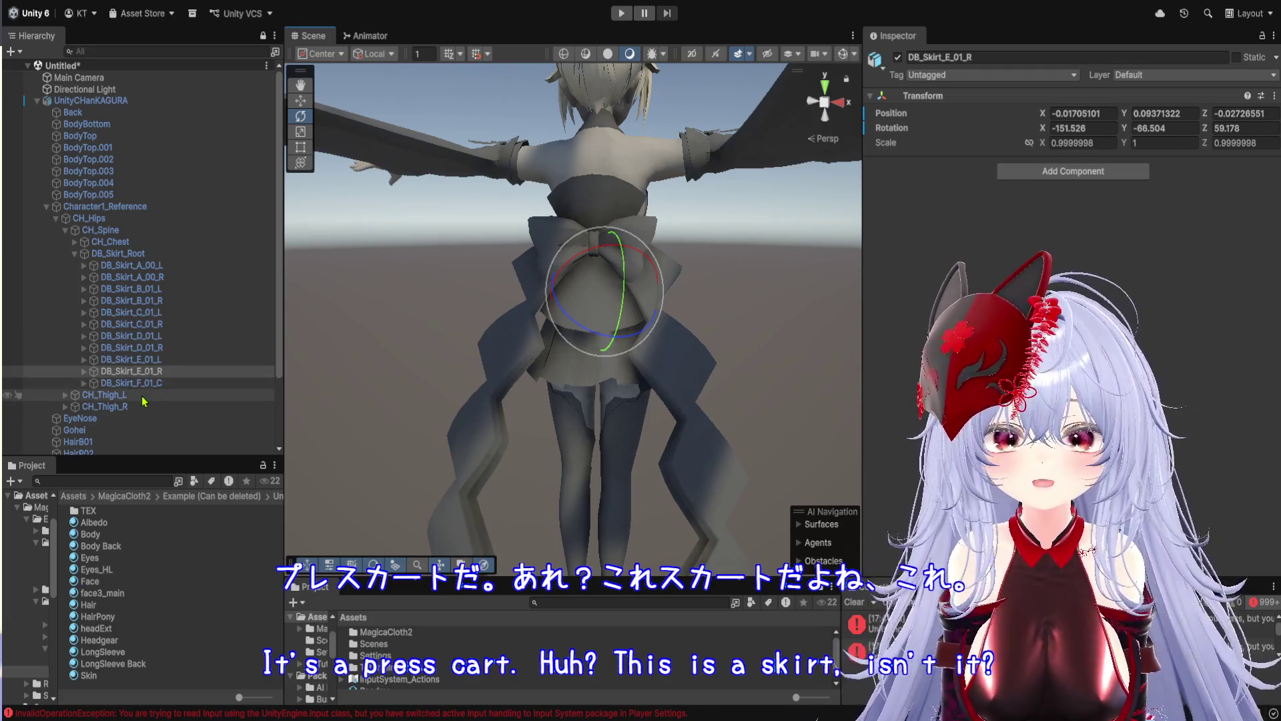
{"action": "left_click", "coordinate": [162, 350]}
{"action": "left_click_drag", "start_coordinate": [672, 283], "coordinate": [672, 279]}
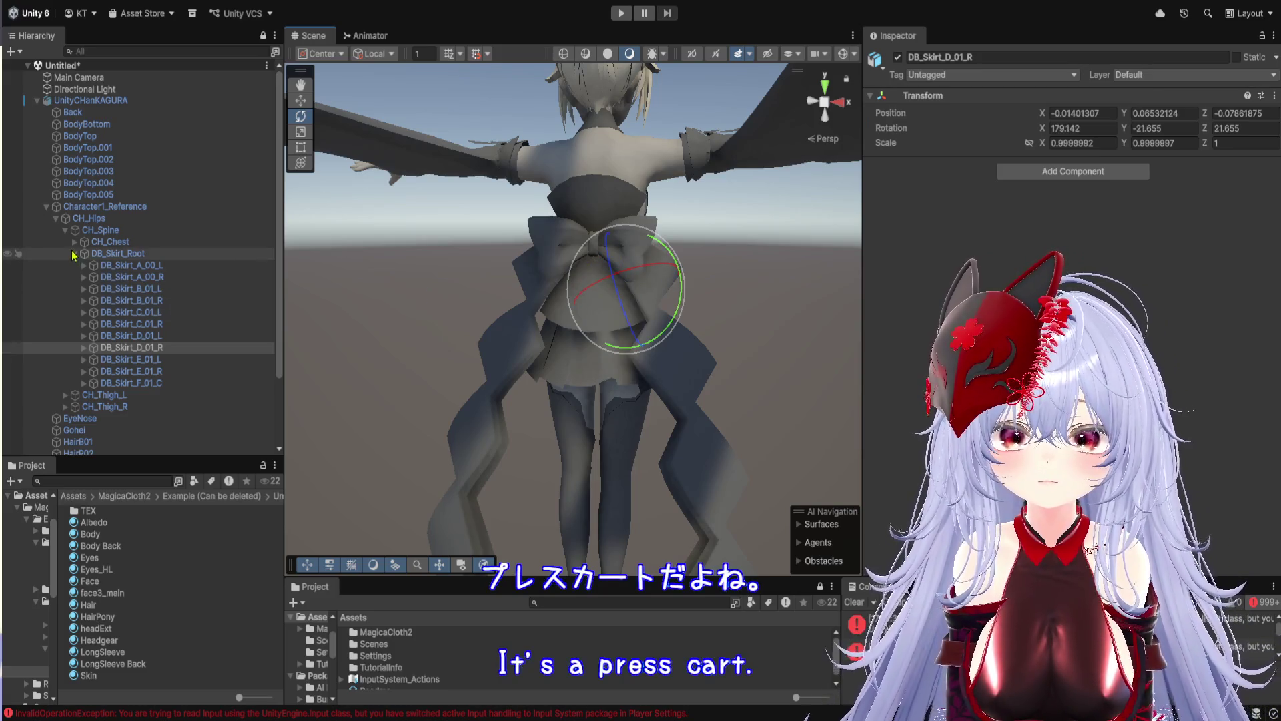
Find the wing bones under CH_Chest and rotate DB_Wing_01_L to confirm it moves
{"action": "left_click", "coordinate": [75, 255]}
{"action": "left_click", "coordinate": [74, 242]}
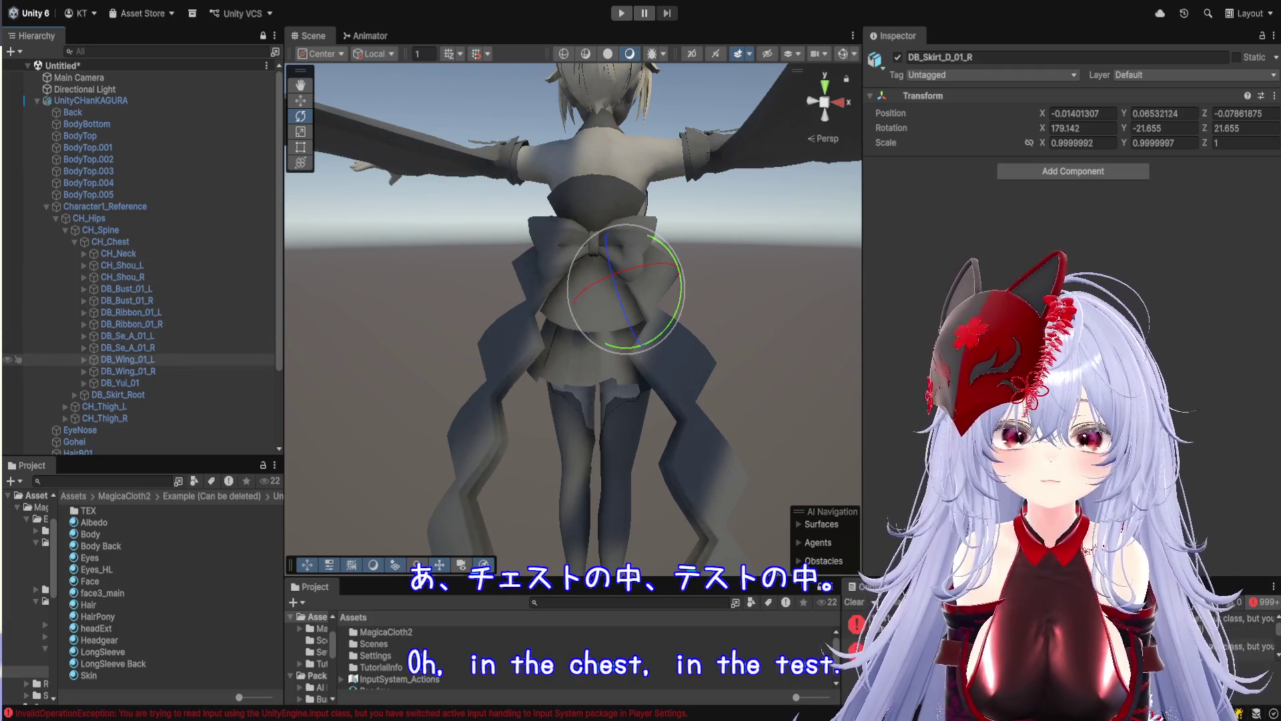
{"action": "left_click", "coordinate": [127, 359]}
{"action": "mouse_move", "coordinate": [606, 259]}
{"action": "left_mouse_down"}
{"action": "mouse_move", "coordinate": [591, 287]}
{"action": "mouse_move", "coordinate": [603, 244]}
{"action": "mouse_move", "coordinate": [598, 263]}
{"action": "left_mouse_up"}
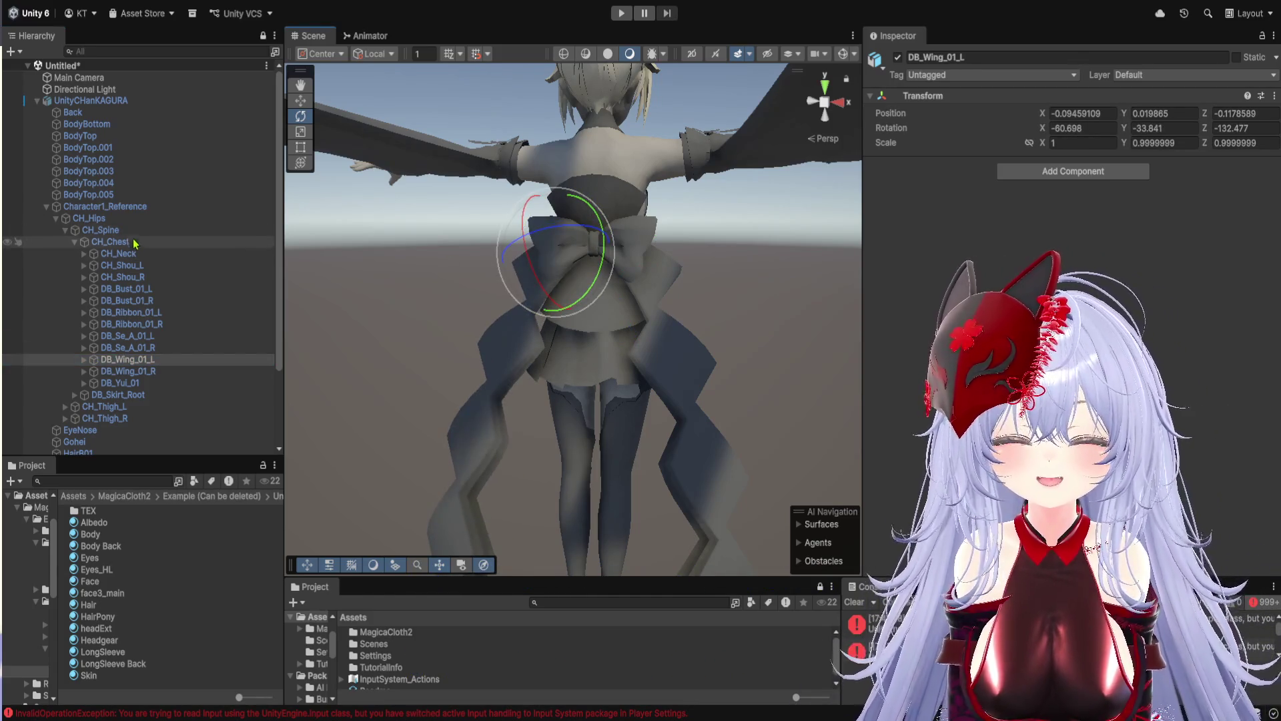
{"action": "scroll", "coordinate": [154, 310], "scroll_direction": "down", "scroll_amount": 3}
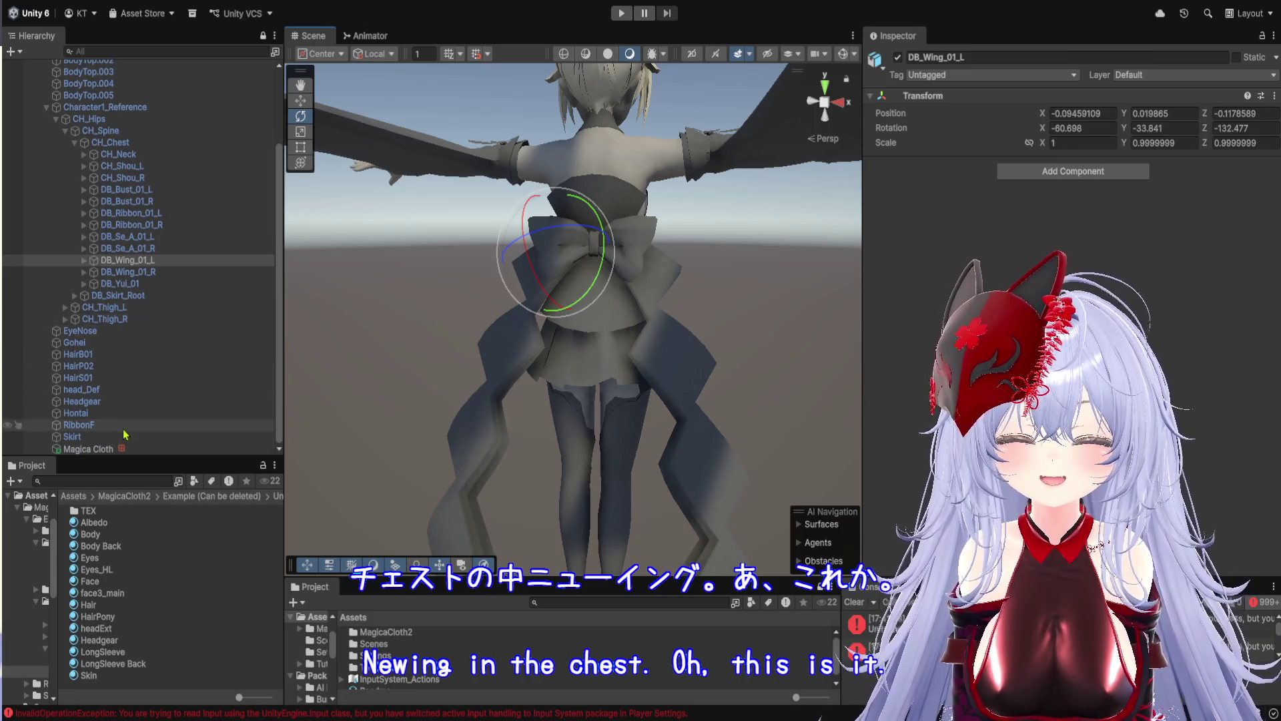
{"action": "left_click", "coordinate": [149, 449]}
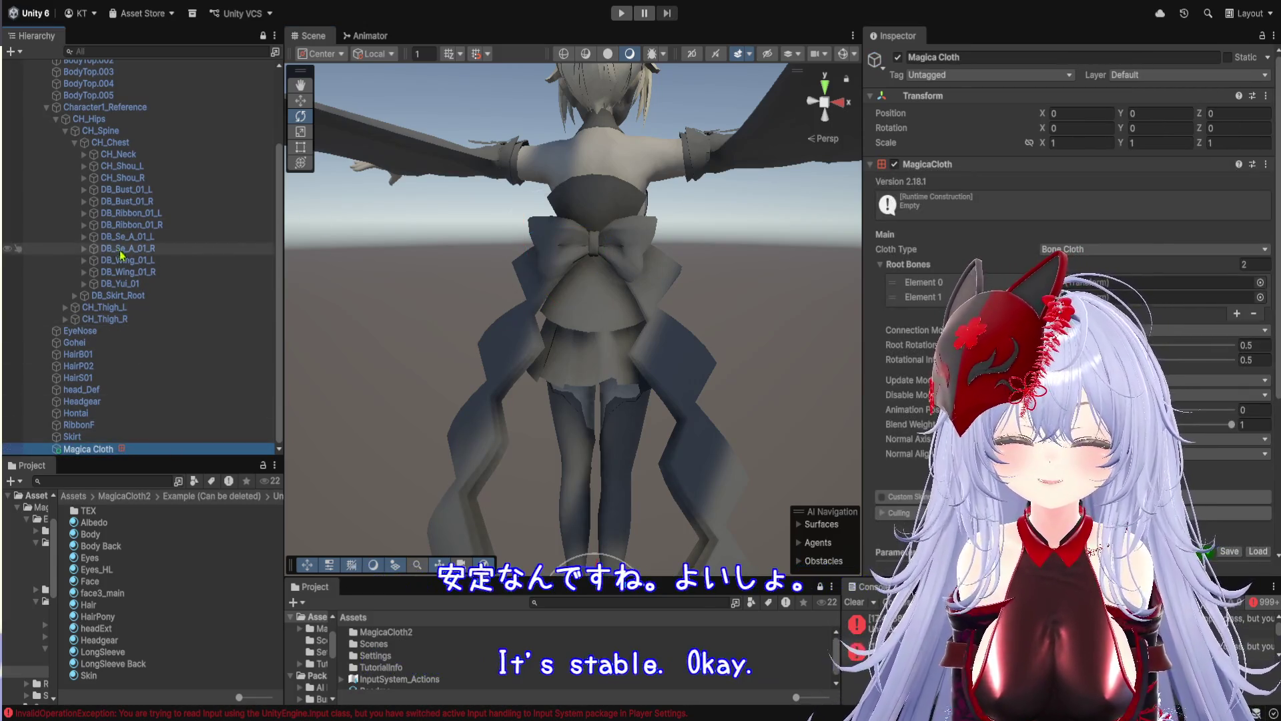
Set Root Bones Element 0 and Element 1 to DB_Wing_01_L and DB_Wing_01_R
{"action": "mouse_move", "coordinate": [133, 264]}
{"action": "left_mouse_down"}
{"action": "mouse_move", "coordinate": [834, 260]}
{"action": "mouse_move", "coordinate": [1134, 282]}
{"action": "left_mouse_up"}
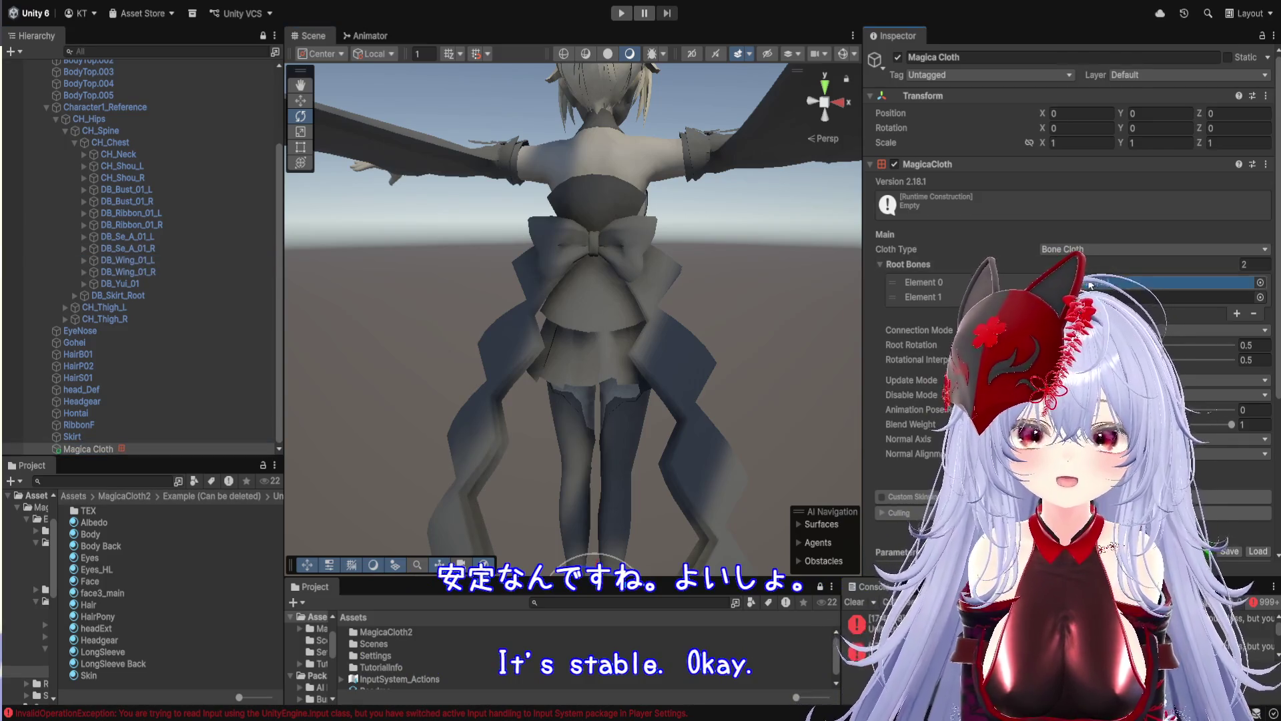
{"action": "mouse_move", "coordinate": [141, 274]}
{"action": "left_mouse_down"}
{"action": "mouse_move", "coordinate": [1235, 297]}
{"action": "mouse_move", "coordinate": [1135, 283]}
{"action": "left_mouse_up"}
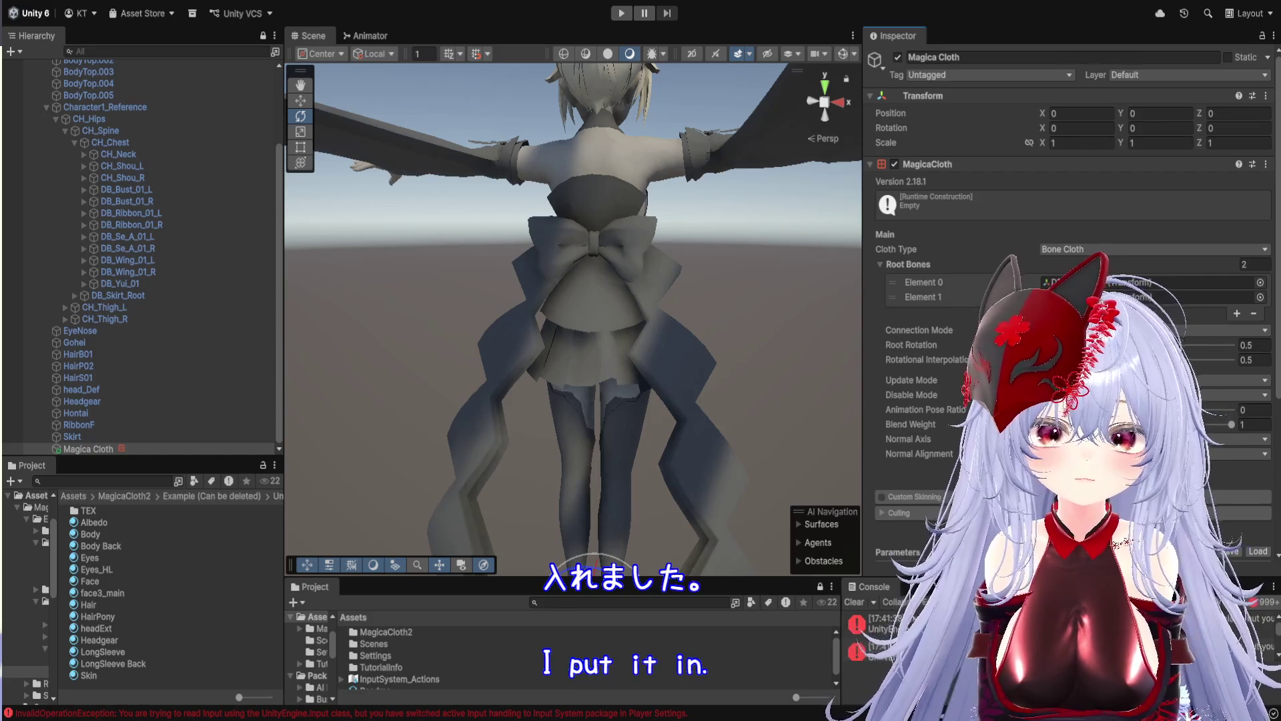
{"action": "left_click_drag", "start_coordinate": [665, 343], "coordinate": [656, 260]}
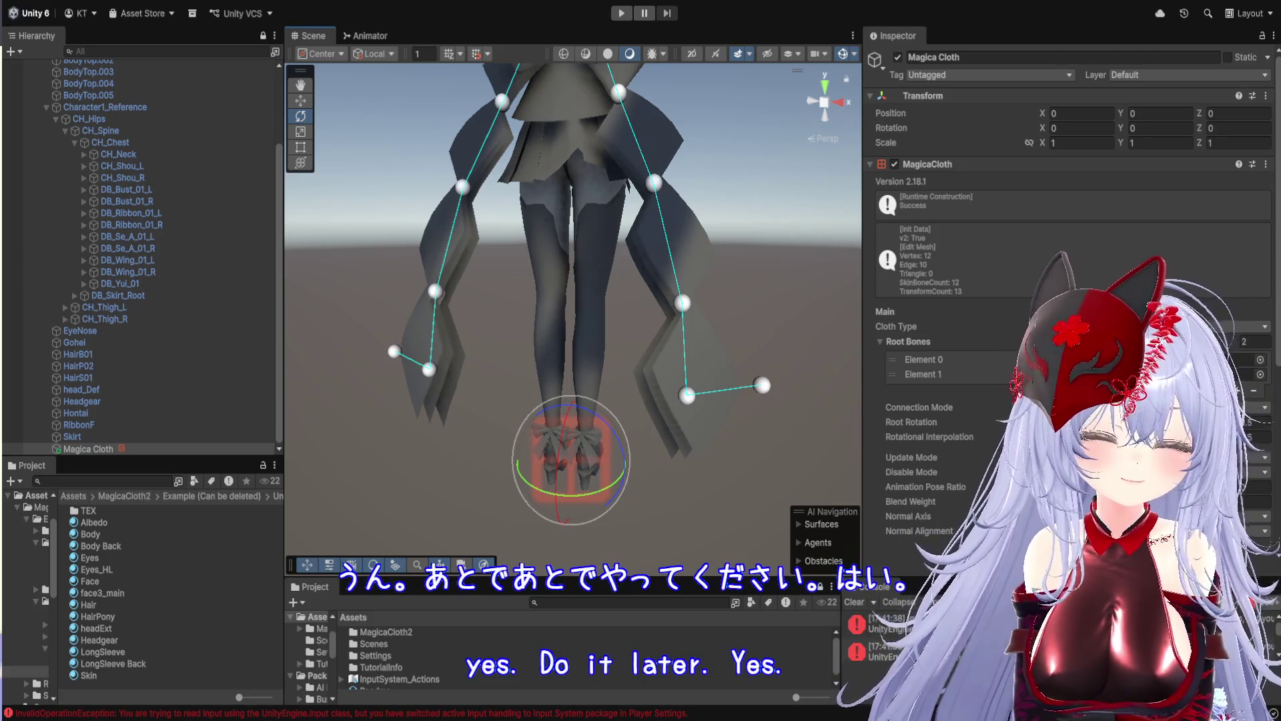
Scroll through the MagicaCloth Parameters and Gizmos settings, then enter Play mode with Ctrl+P
{"action": "scroll", "coordinate": [924, 419], "scroll_direction": "down", "scroll_amount": 3}
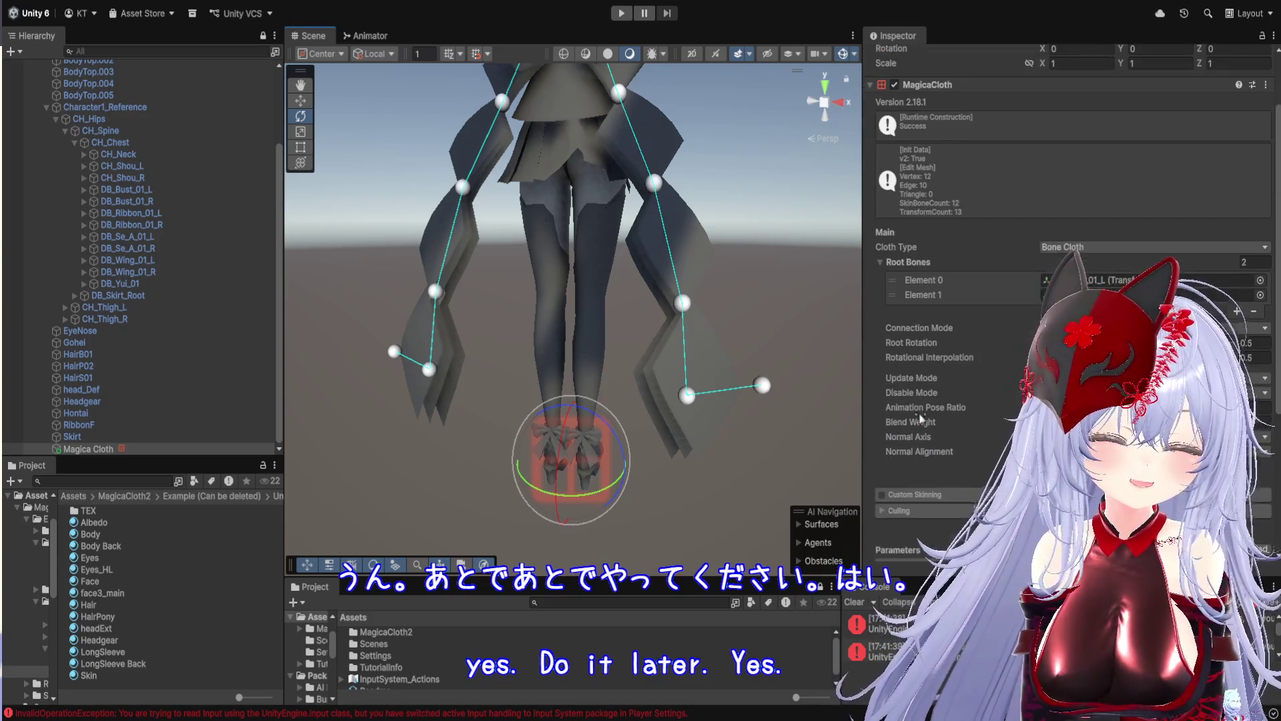
{"action": "scroll", "coordinate": [1067, 301], "scroll_direction": "down", "scroll_amount": 3}
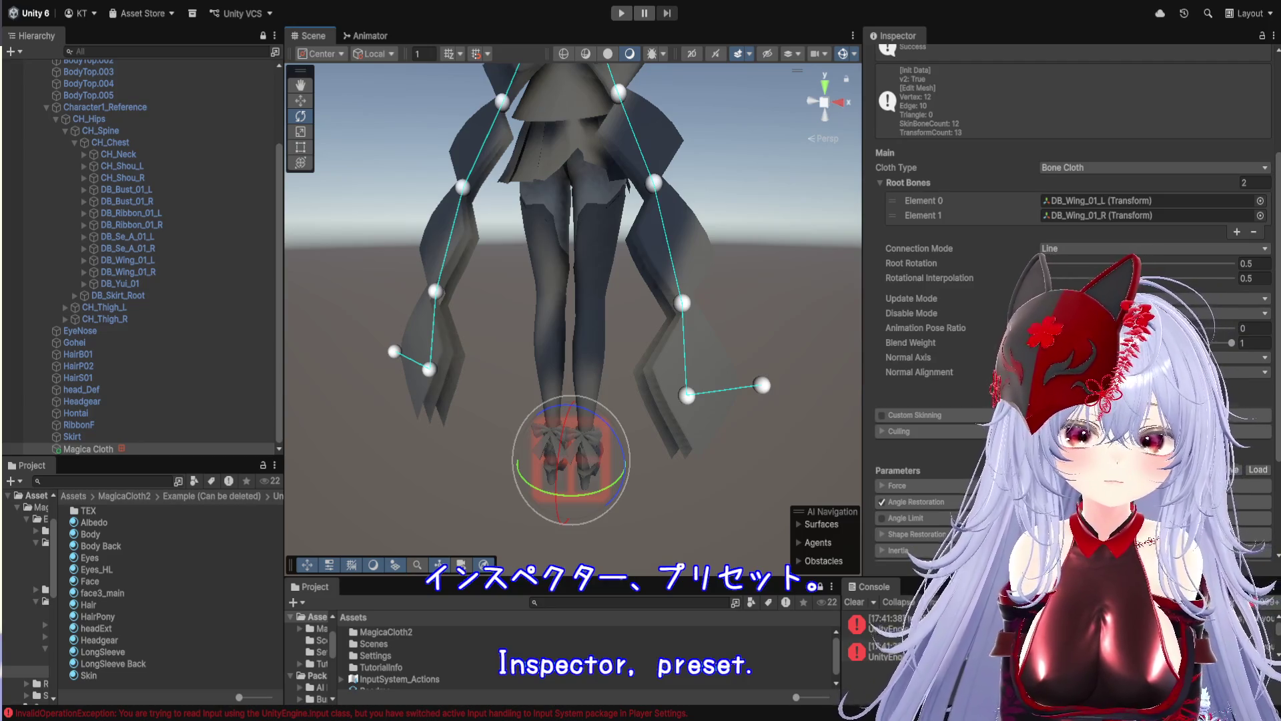
{"action": "scroll", "coordinate": [1068, 301], "scroll_direction": "down", "scroll_amount": 5}
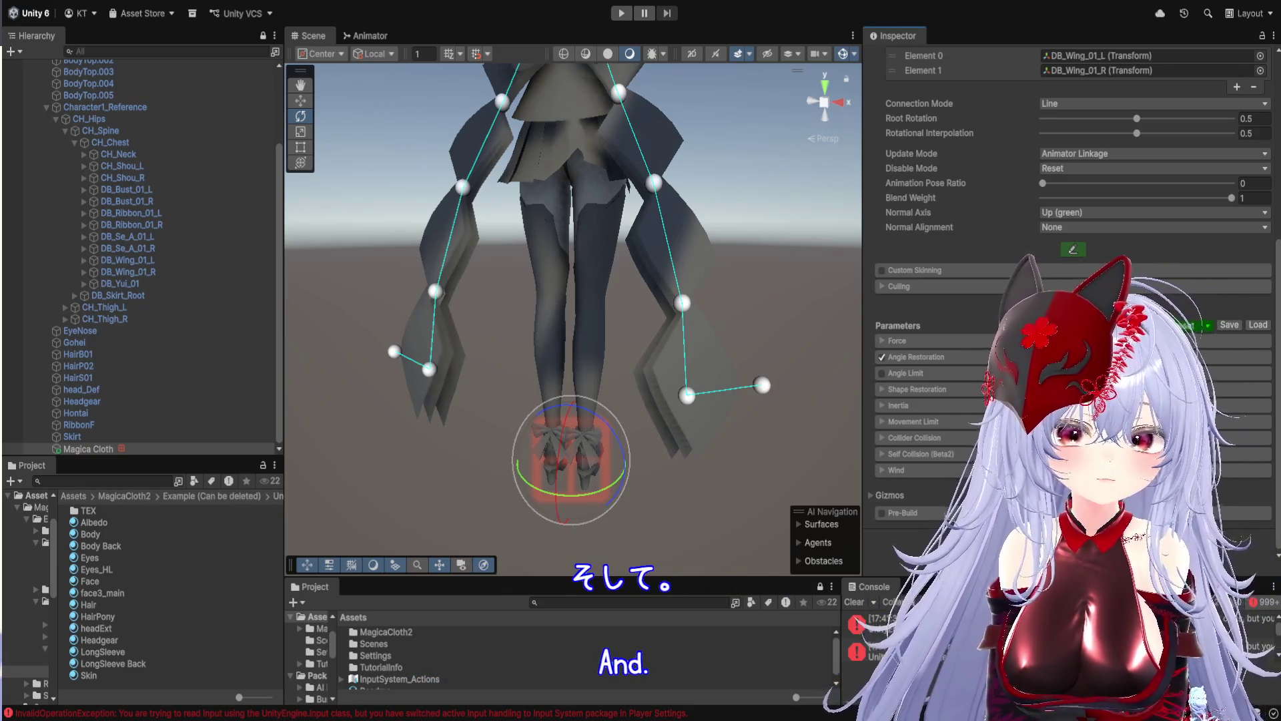
{"action": "key", "text": "ctrl+p"}
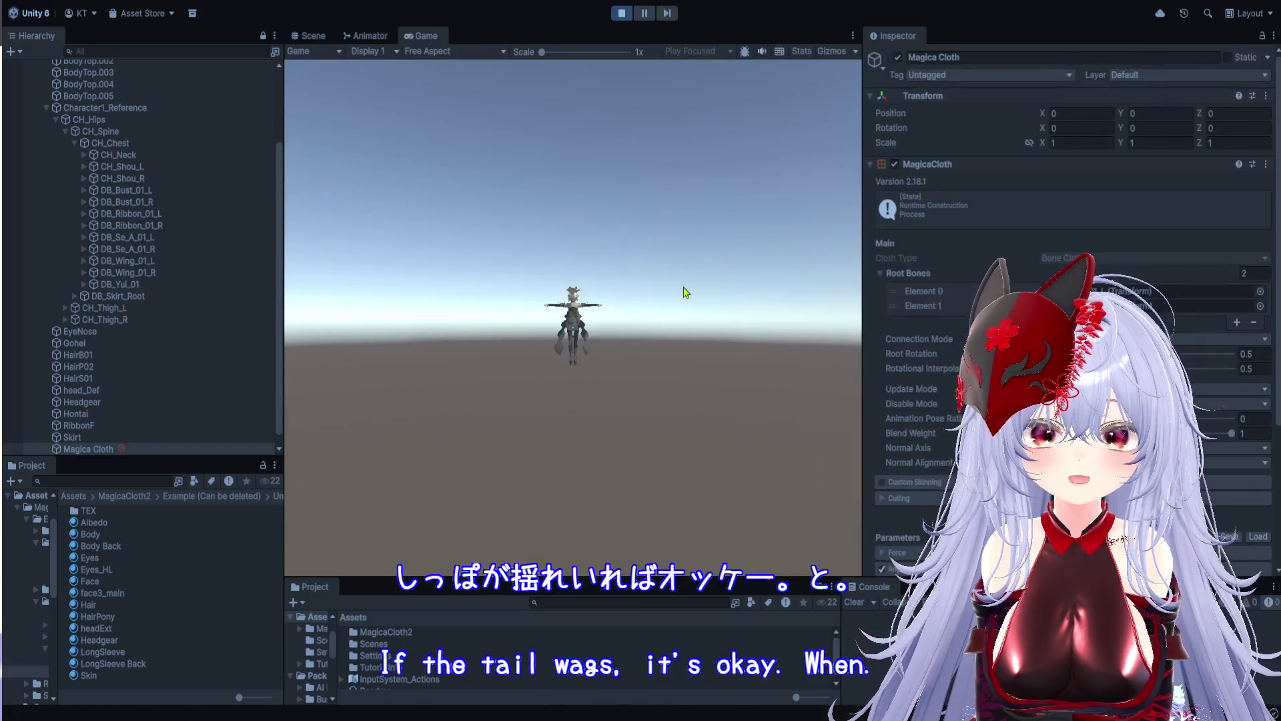
In the Scene view, drag UnityCHanKAGURA sideways to swing the wings, undo the move, and stop play
{"action": "left_click", "coordinate": [313, 36]}
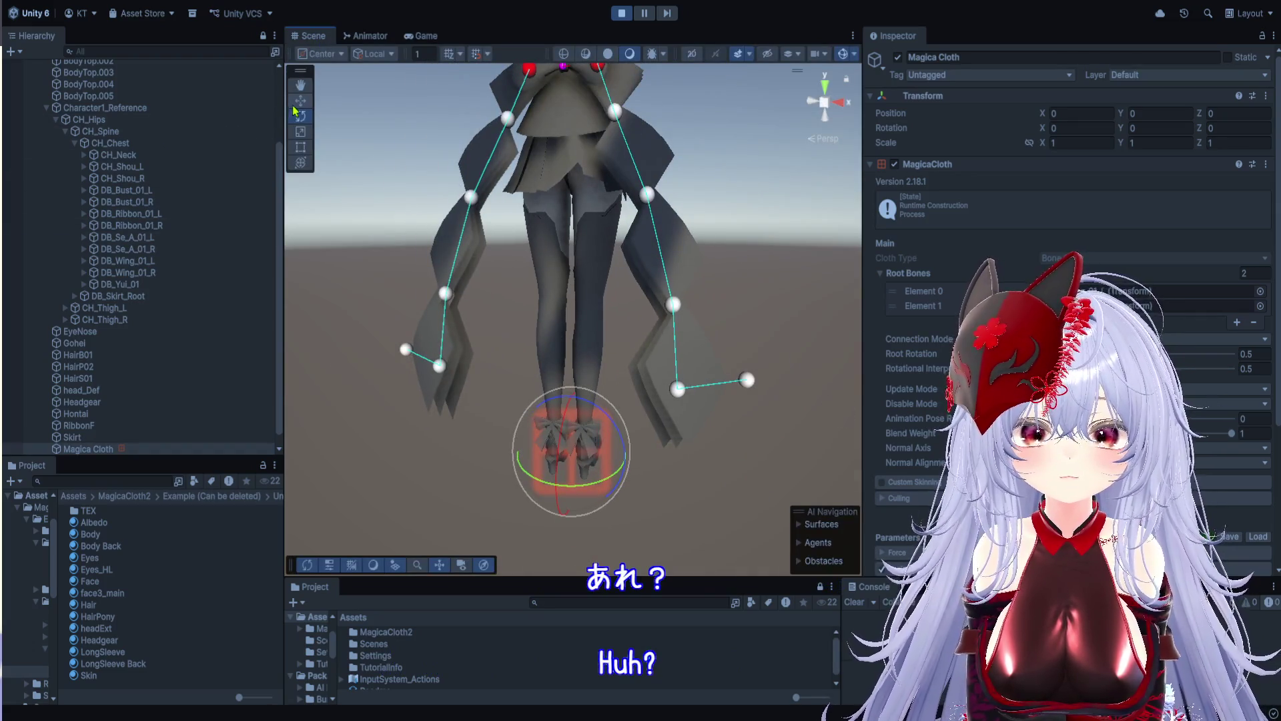
{"action": "left_click", "coordinate": [300, 100]}
{"action": "scroll", "coordinate": [619, 415], "scroll_direction": "down", "scroll_amount": 5}
{"action": "mouse_move", "coordinate": [622, 397]}
{"action": "left_mouse_down"}
{"action": "mouse_move", "coordinate": [576, 399]}
{"action": "mouse_move", "coordinate": [632, 398]}
{"action": "mouse_move", "coordinate": [589, 399]}
{"action": "mouse_move", "coordinate": [614, 399]}
{"action": "left_mouse_up"}
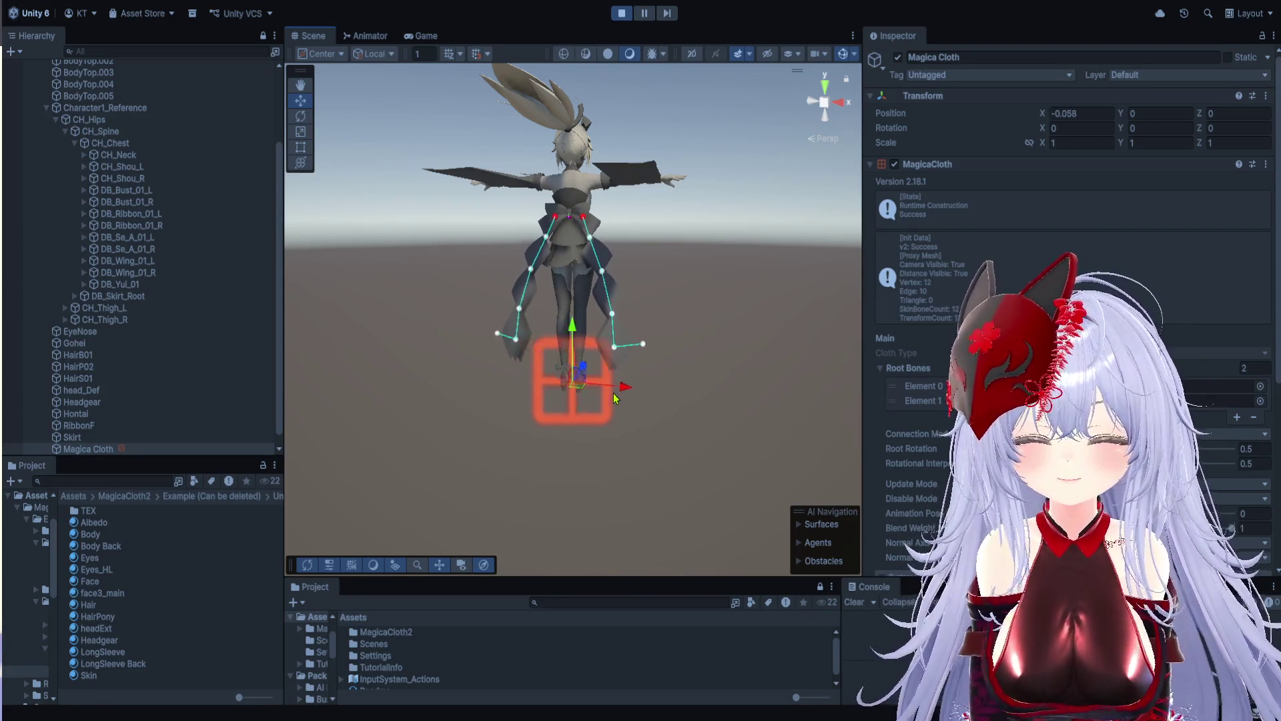
{"action": "left_click", "coordinate": [590, 422]}
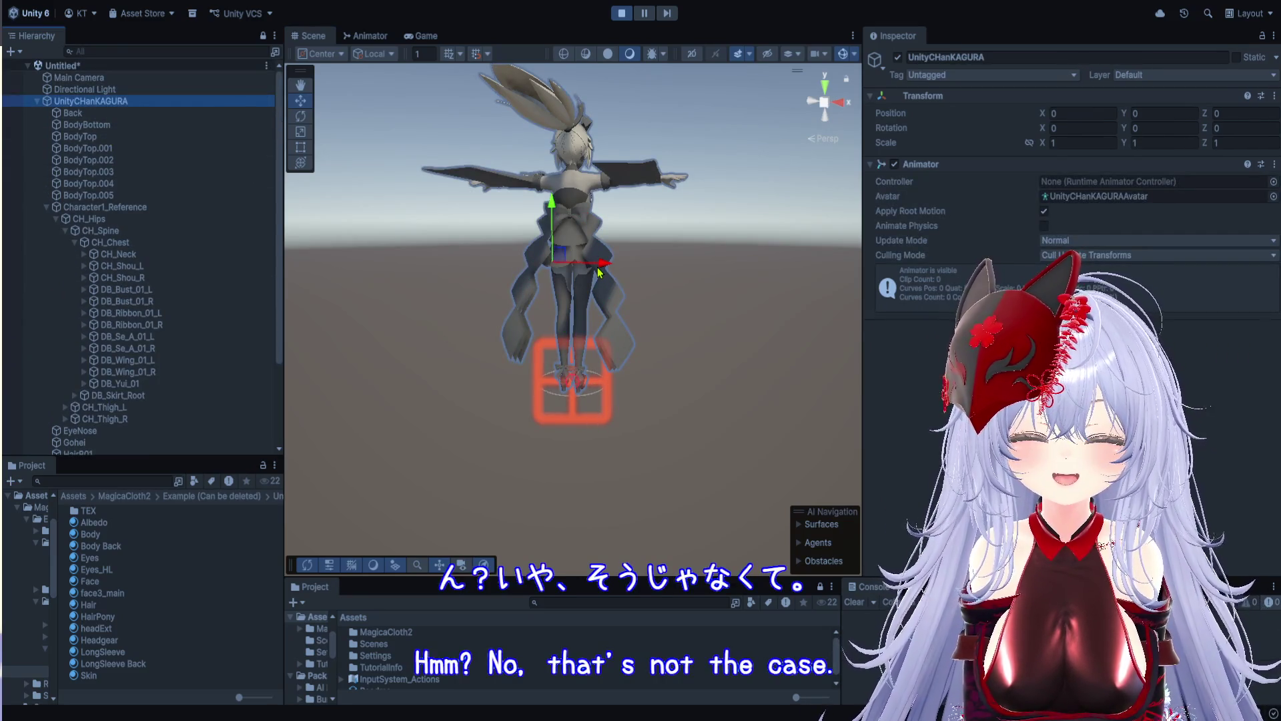
{"action": "mouse_move", "coordinate": [598, 270]}
{"action": "left_mouse_down"}
{"action": "mouse_move", "coordinate": [611, 274]}
{"action": "mouse_move", "coordinate": [583, 277]}
{"action": "mouse_move", "coordinate": [634, 277]}
{"action": "mouse_move", "coordinate": [485, 292]}
{"action": "mouse_move", "coordinate": [646, 289]}
{"action": "left_mouse_up"}
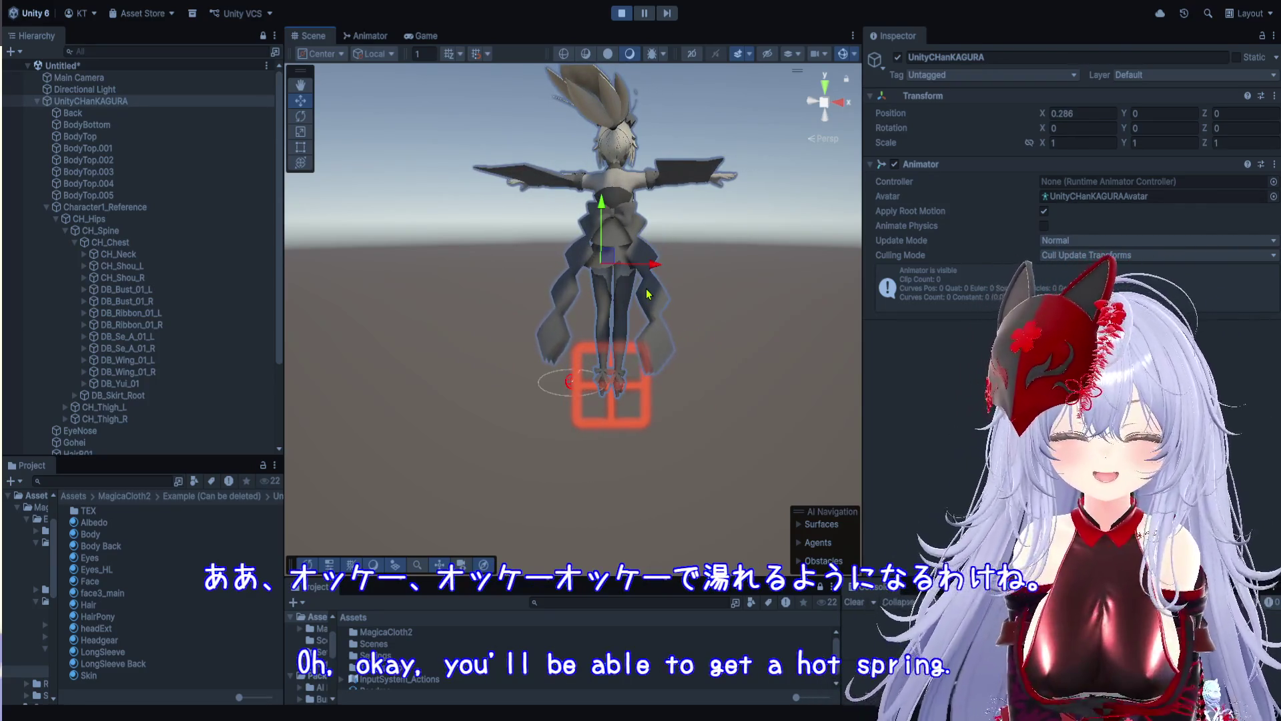
{"action": "key", "text": "ctrl+z"}
{"action": "left_click", "coordinate": [621, 14]}
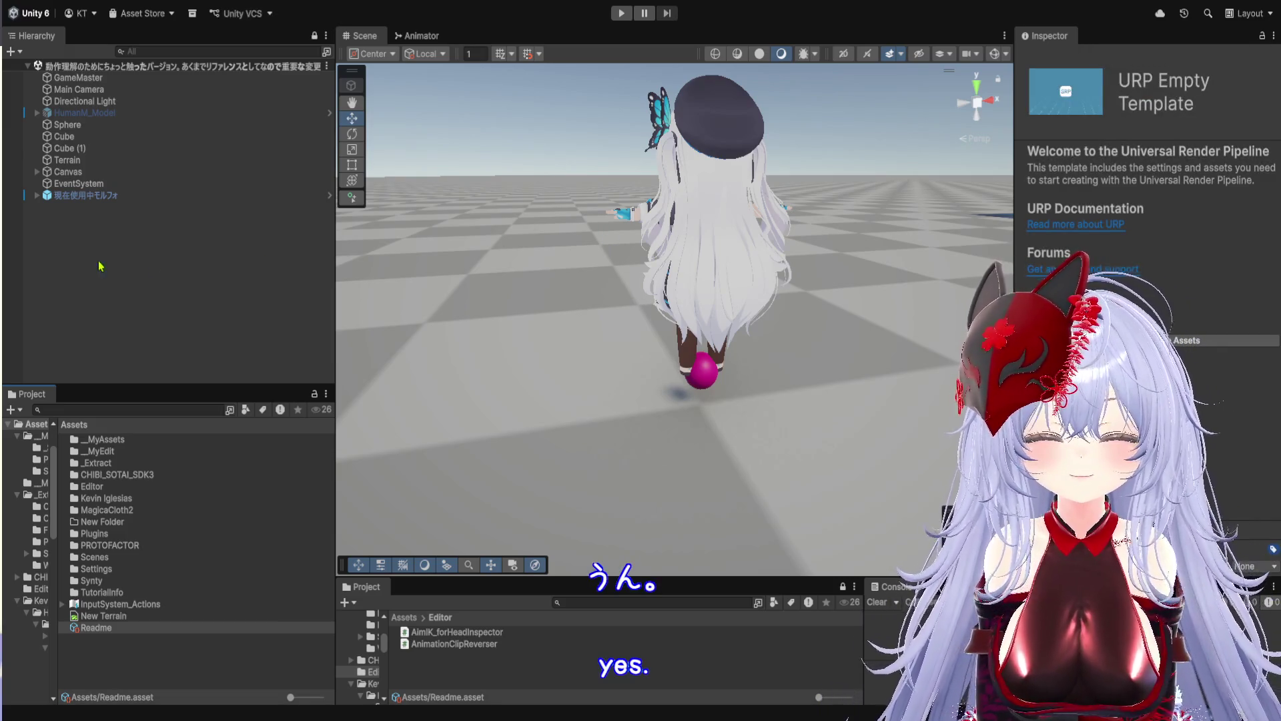
Orbit and zoom the Scene view onto the avatar's front, then start Play mode
{"action": "mouse_move", "coordinate": [751, 284]}
{"action": "left_mouse_down"}
{"action": "mouse_move", "coordinate": [597, 334]}
{"action": "mouse_move", "coordinate": [717, 294]}
{"action": "mouse_move", "coordinate": [699, 315]}
{"action": "left_mouse_up"}
{"action": "scroll", "coordinate": [700, 314], "scroll_direction": "up", "scroll_amount": 5}
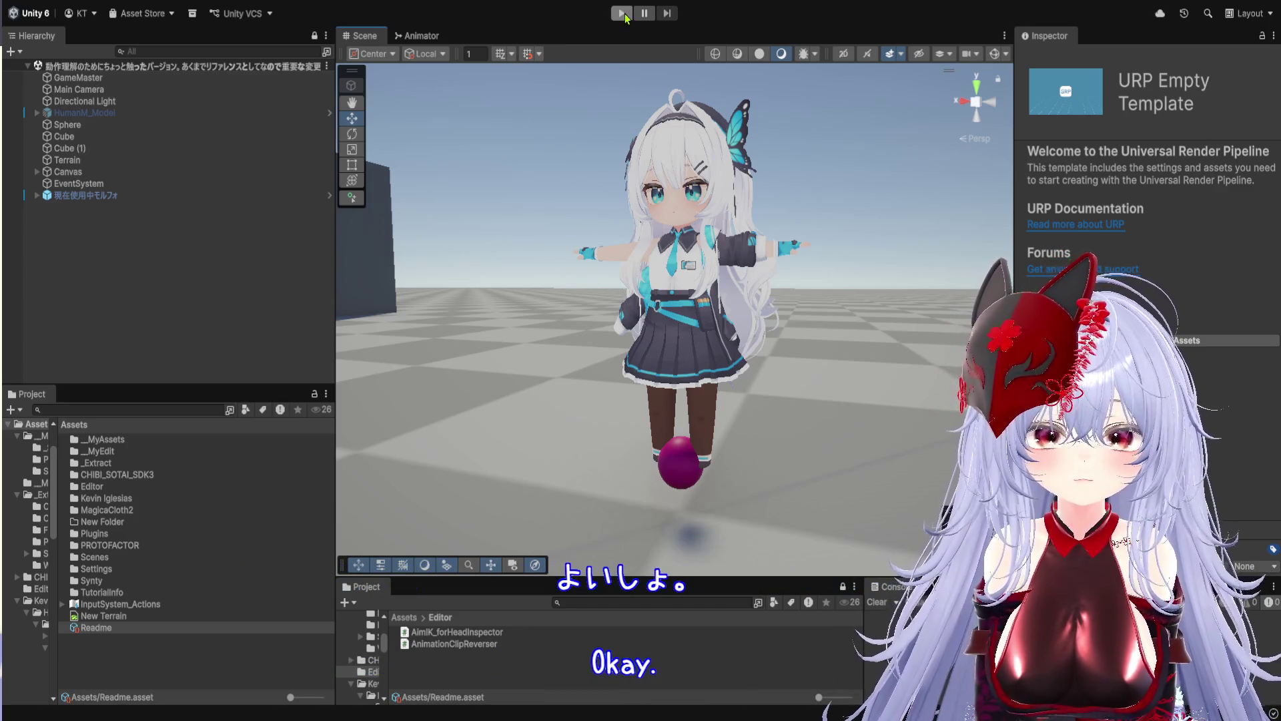
{"action": "left_click", "coordinate": [624, 14]}
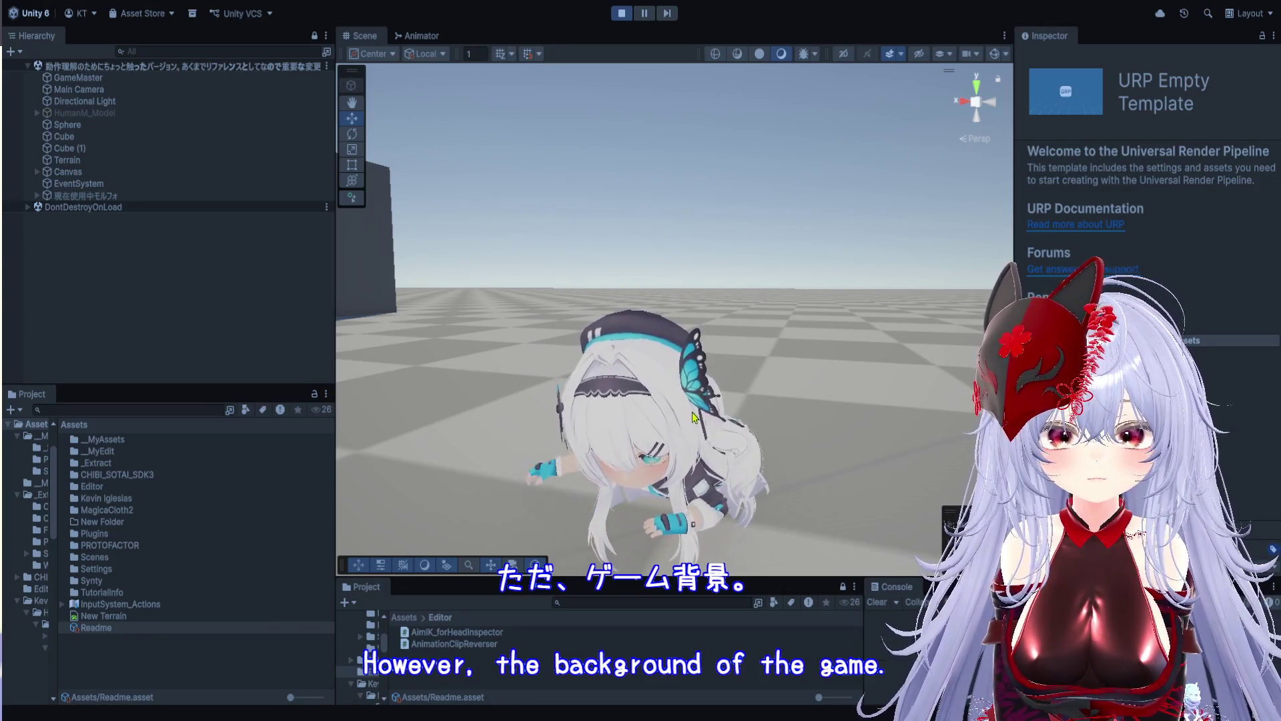
Orbit and zoom around the avatar to watch it drop prone, then stop Play mode
{"action": "scroll", "coordinate": [598, 384], "scroll_direction": "down", "scroll_amount": 5}
{"action": "left_click_drag", "start_coordinate": [433, 334], "coordinate": [468, 361]}
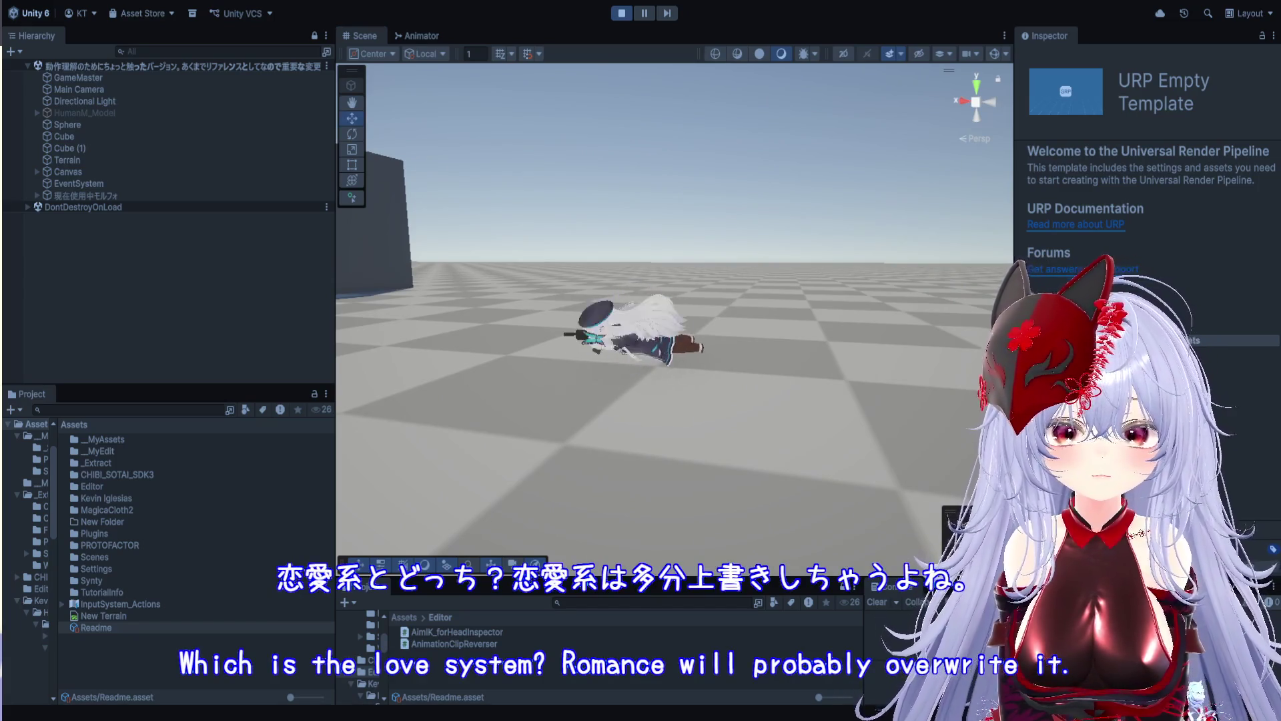
{"action": "mouse_move", "coordinate": [767, 273]}
{"action": "left_mouse_down"}
{"action": "mouse_move", "coordinate": [854, 272]}
{"action": "mouse_move", "coordinate": [734, 300]}
{"action": "left_mouse_up"}
{"action": "scroll", "coordinate": [726, 304], "scroll_direction": "up", "scroll_amount": 5}
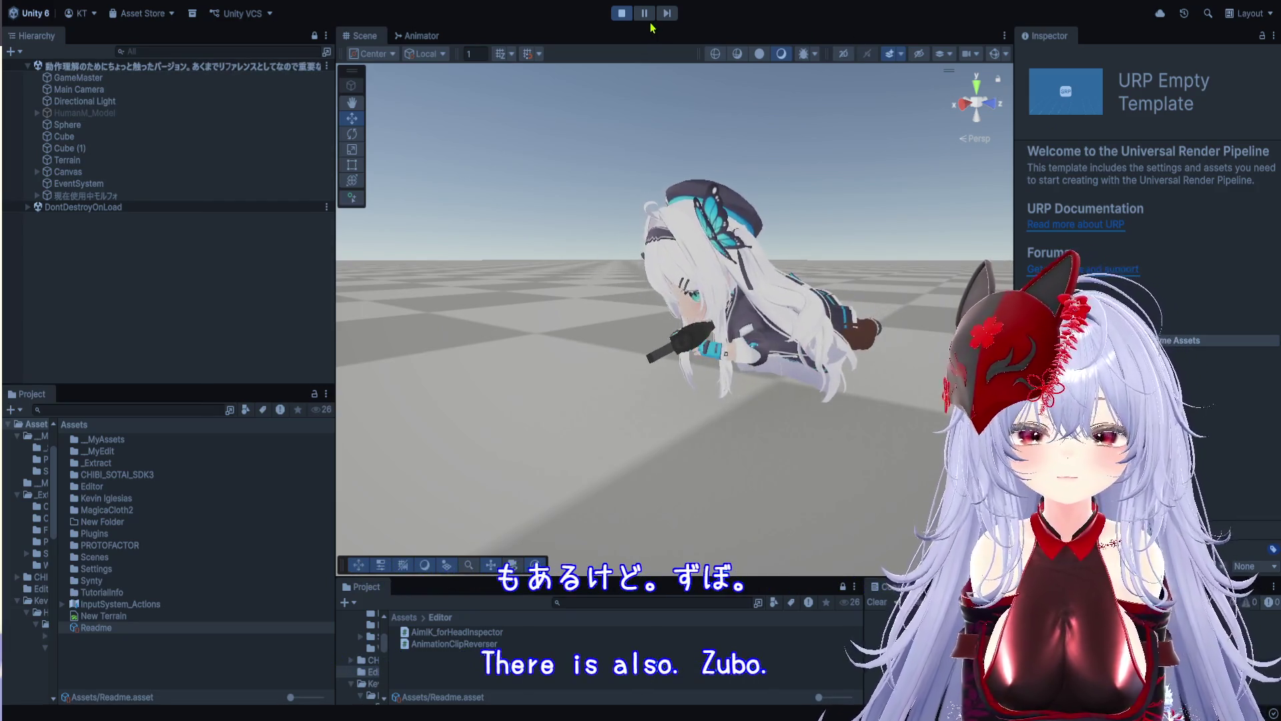
{"action": "left_click", "coordinate": [621, 13]}
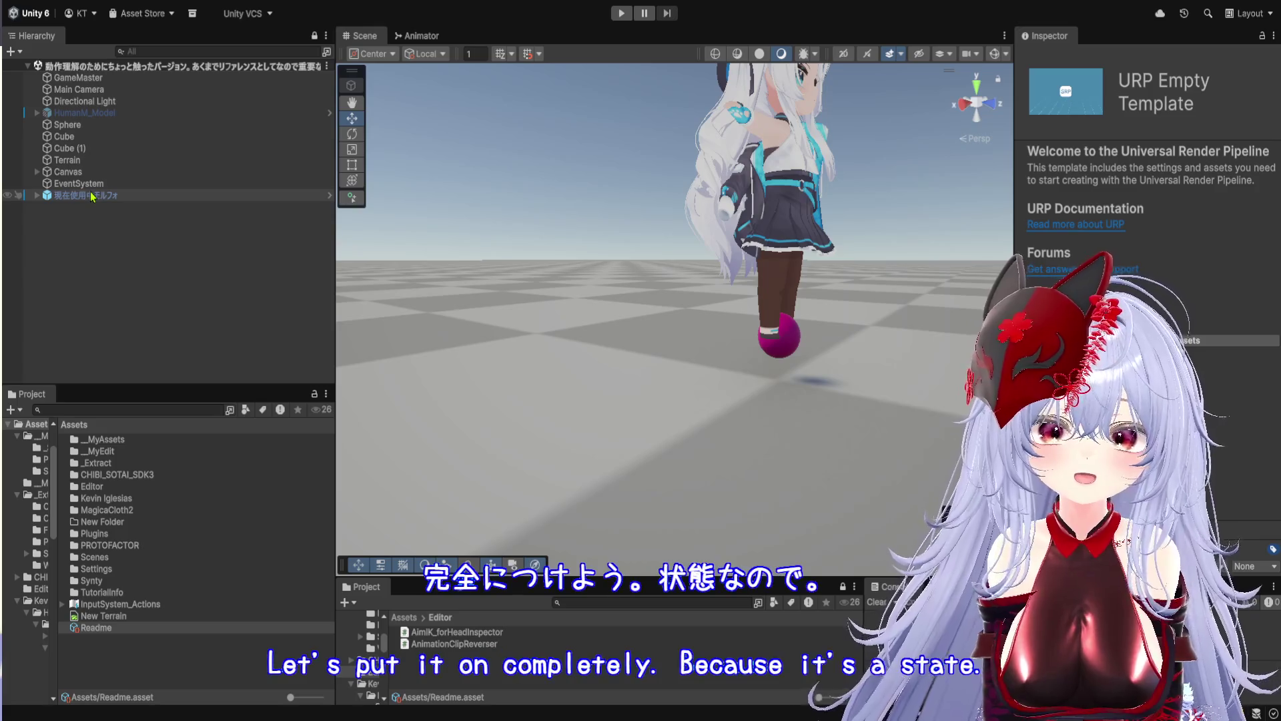
Select the 現在使用中モルフォ avatar and frame it in the Scene view
{"action": "left_click", "coordinate": [89, 195]}
{"action": "key", "text": "f"}
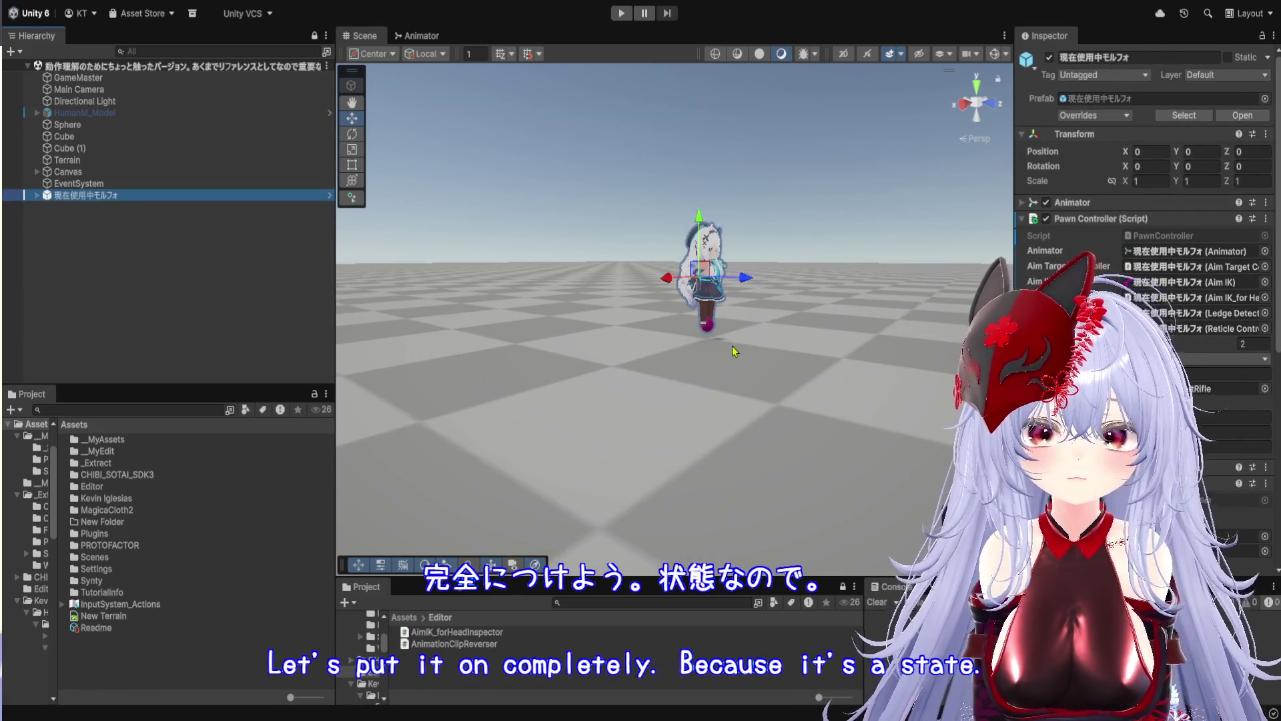
{"action": "scroll", "coordinate": [730, 325], "scroll_direction": "down", "scroll_amount": 1}
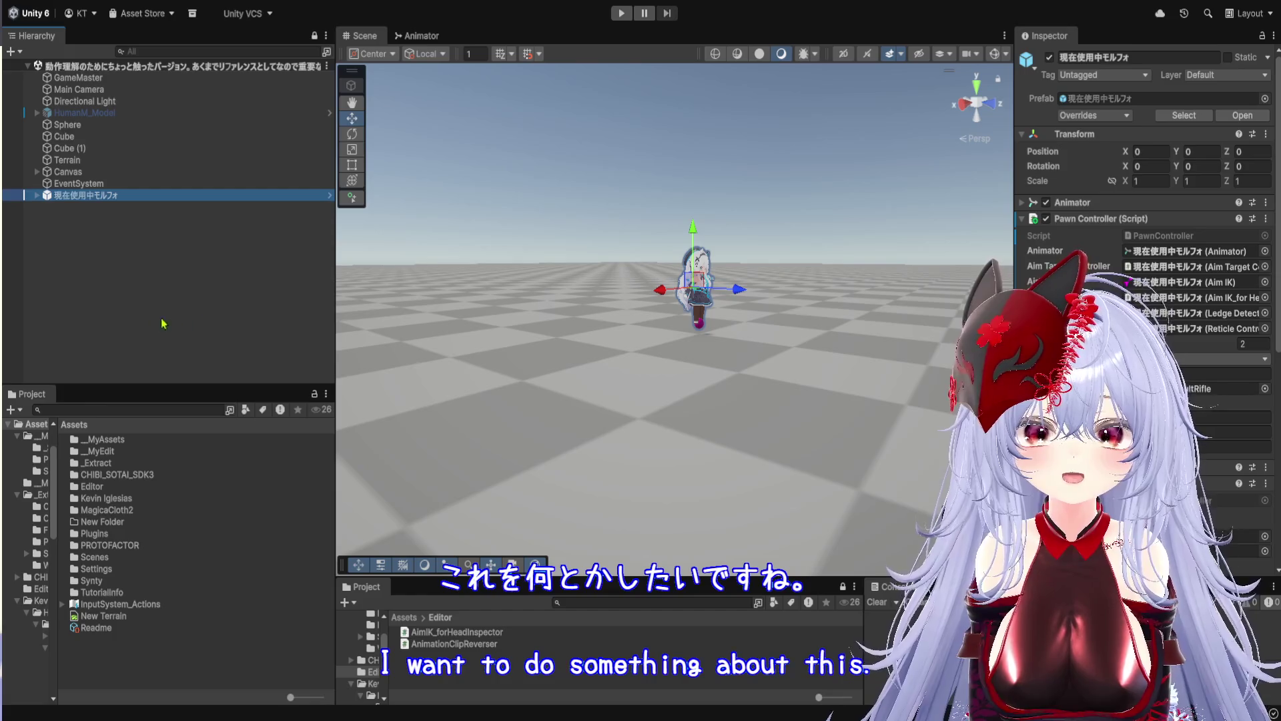
{"action": "left_click", "coordinate": [131, 306]}
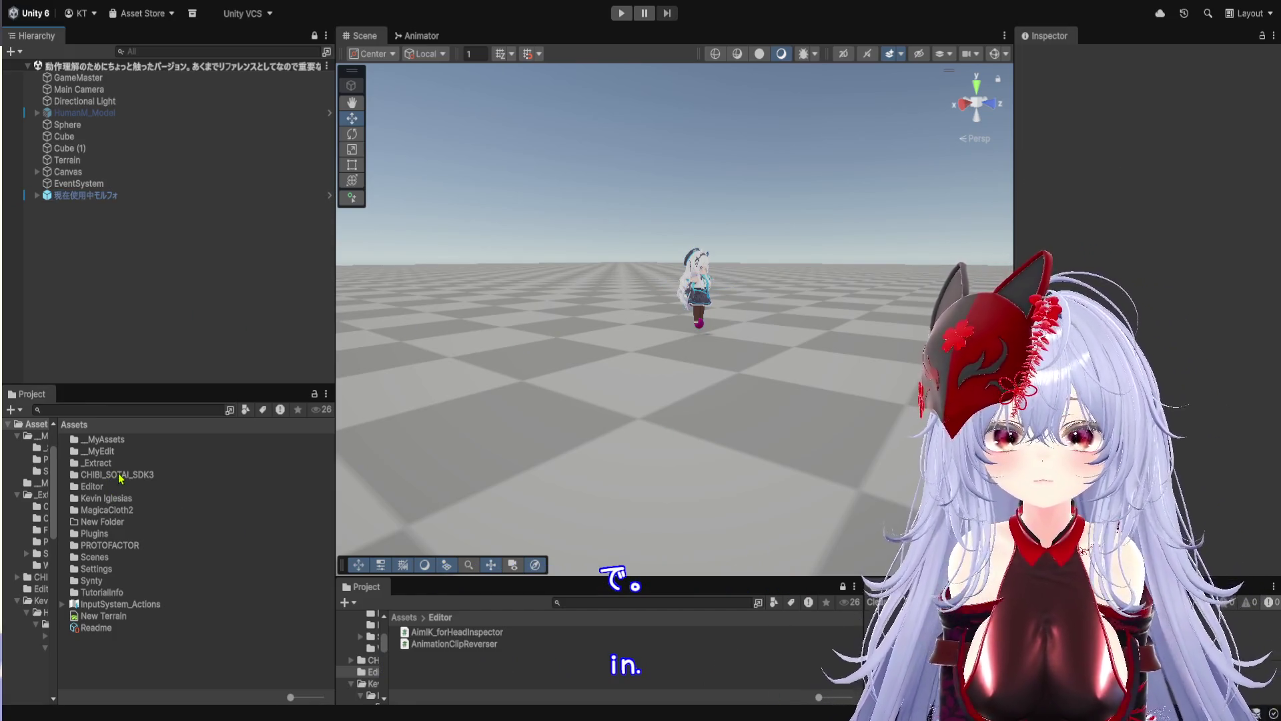
{"action": "left_click", "coordinate": [102, 196]}
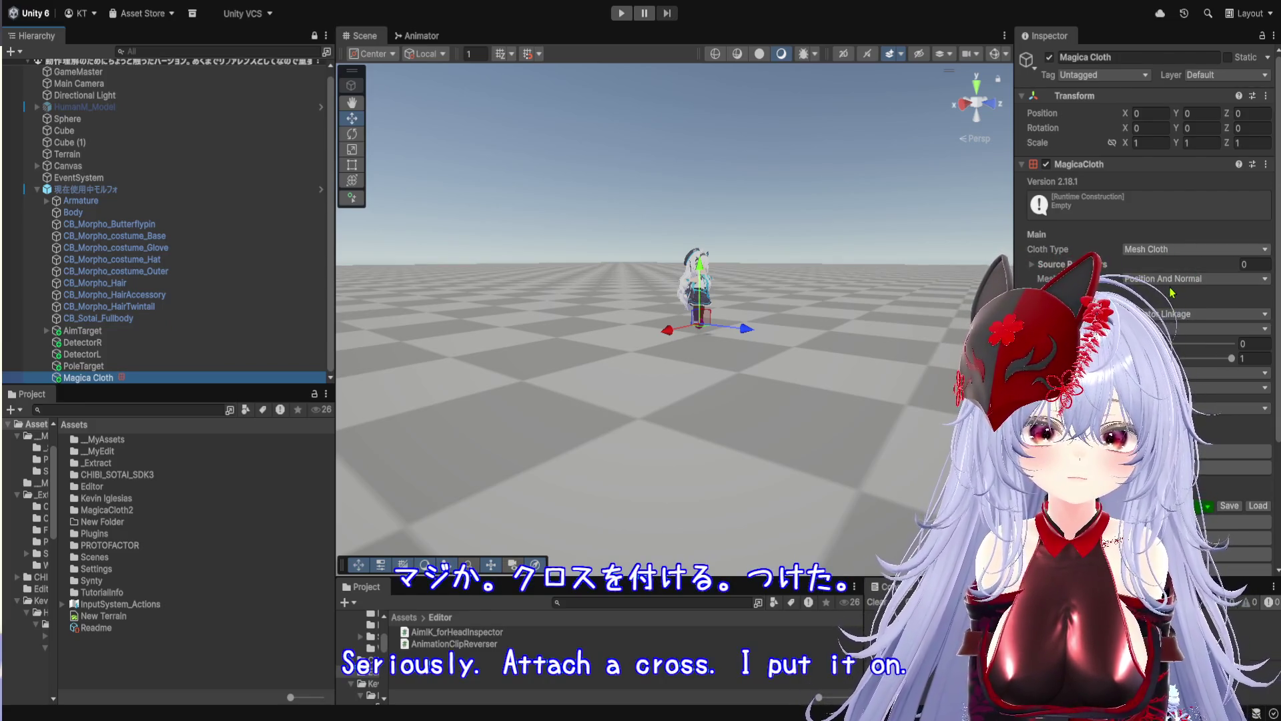
Set the Magica Cloth type to Bone Cloth and expand its Root Bones list
{"action": "left_click", "coordinate": [1173, 292]}
{"action": "left_click", "coordinate": [1051, 264]}
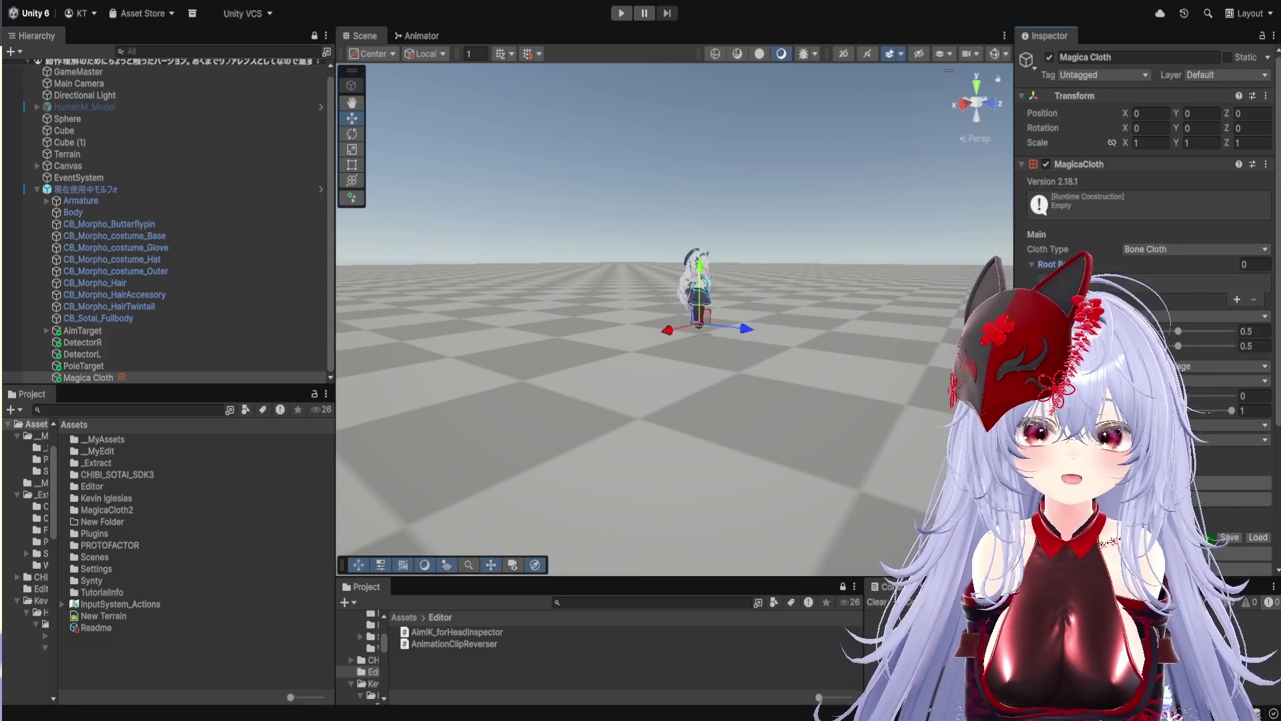
{"action": "scroll", "coordinate": [705, 313], "scroll_direction": "up", "scroll_amount": 3}
{"action": "scroll", "coordinate": [705, 314], "scroll_direction": "up", "scroll_amount": 10}
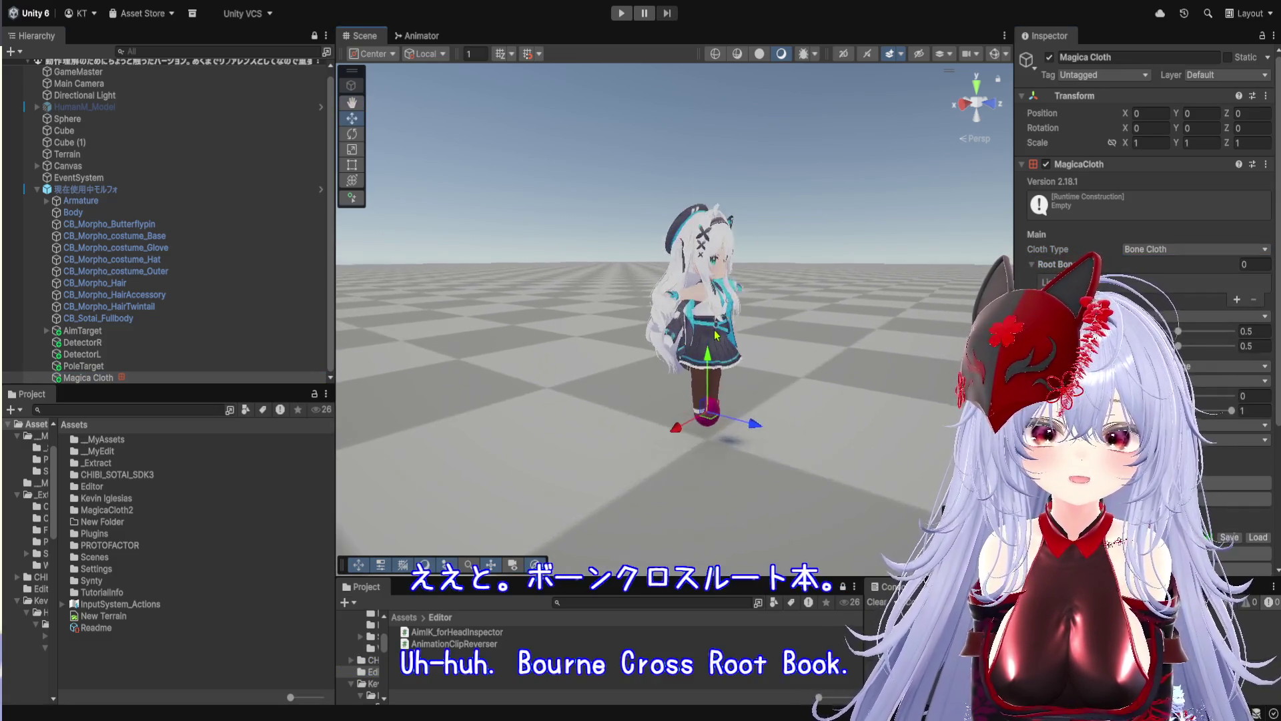
{"action": "left_click_drag", "start_coordinate": [741, 272], "coordinate": [691, 275]}
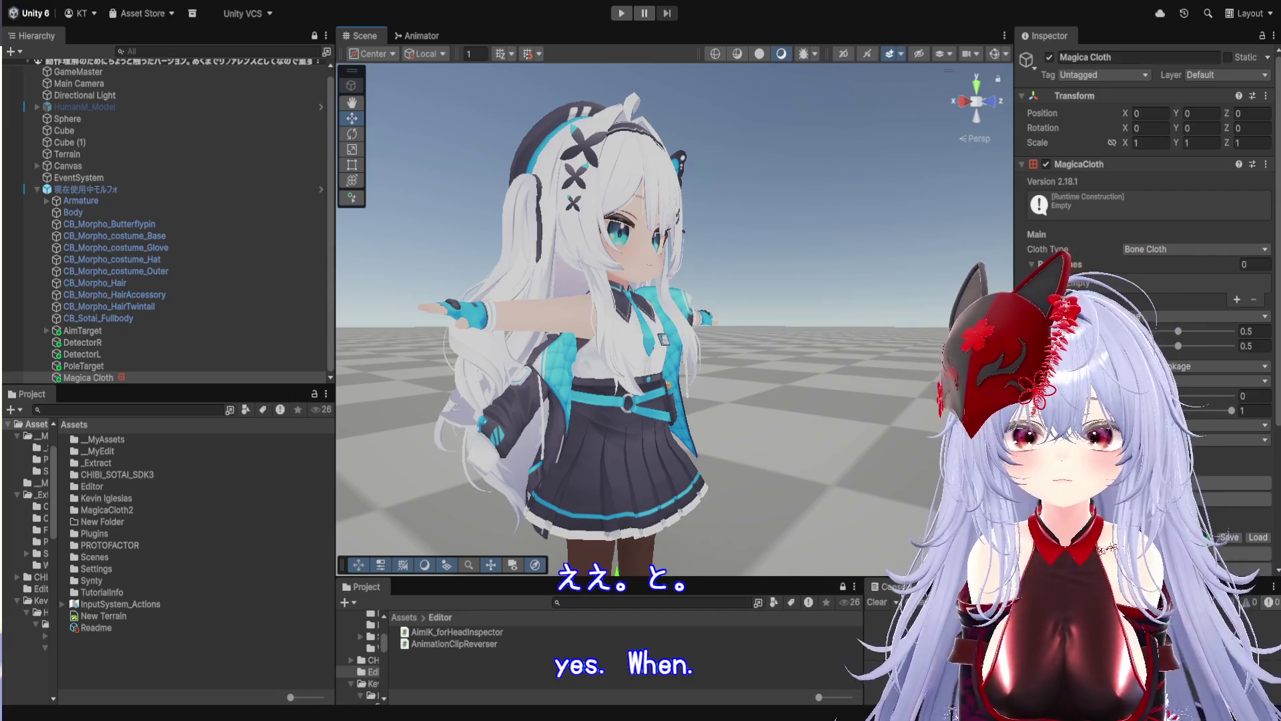
Expand Armature through Hips, Spine, Chest, Neck and Head down to Morpho_Hair_Root's hair bones
{"action": "left_click", "coordinate": [46, 201]}
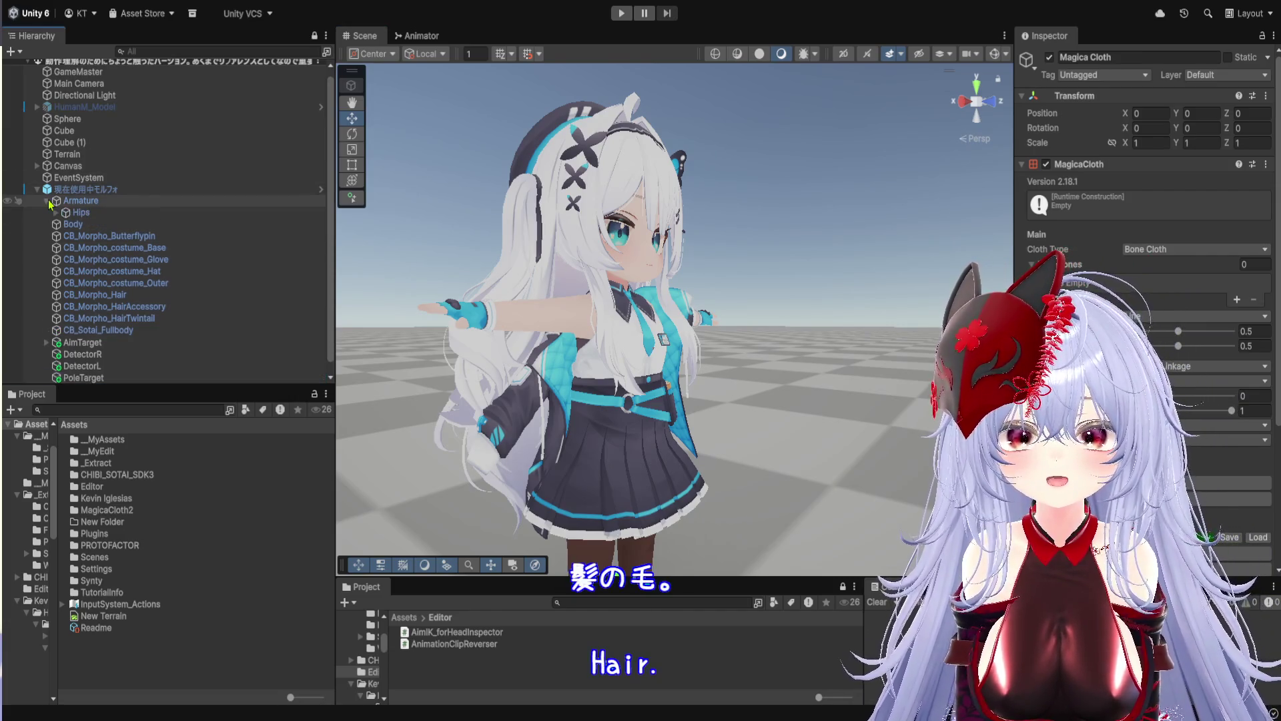
{"action": "left_click", "coordinate": [56, 212]}
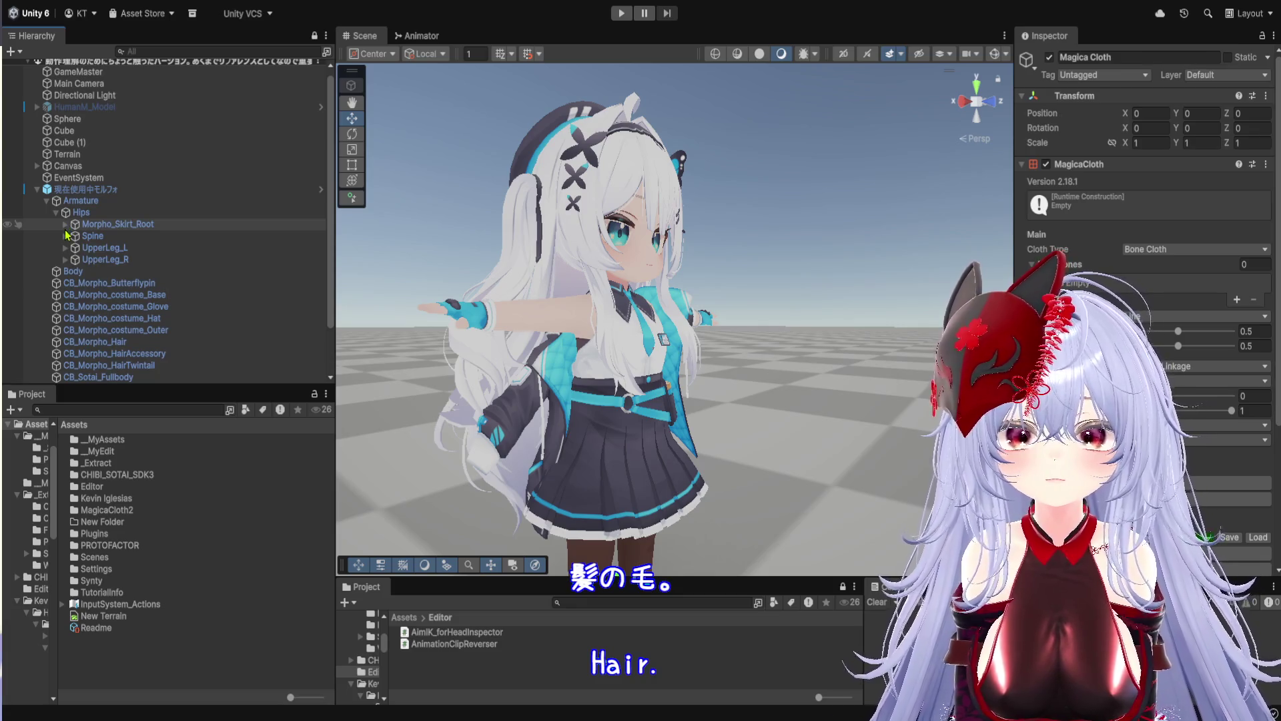
{"action": "left_click", "coordinate": [65, 235]}
{"action": "left_click", "coordinate": [74, 247]}
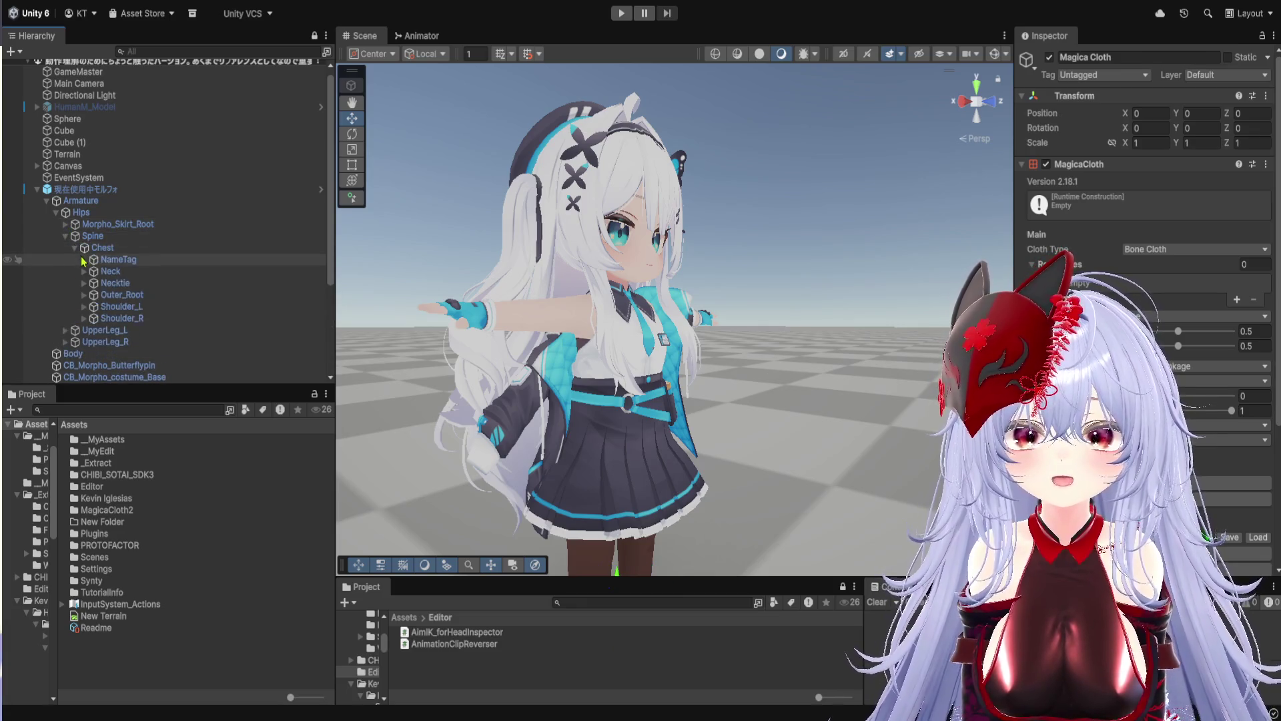
{"action": "left_click", "coordinate": [84, 271]}
{"action": "left_click", "coordinate": [92, 284]}
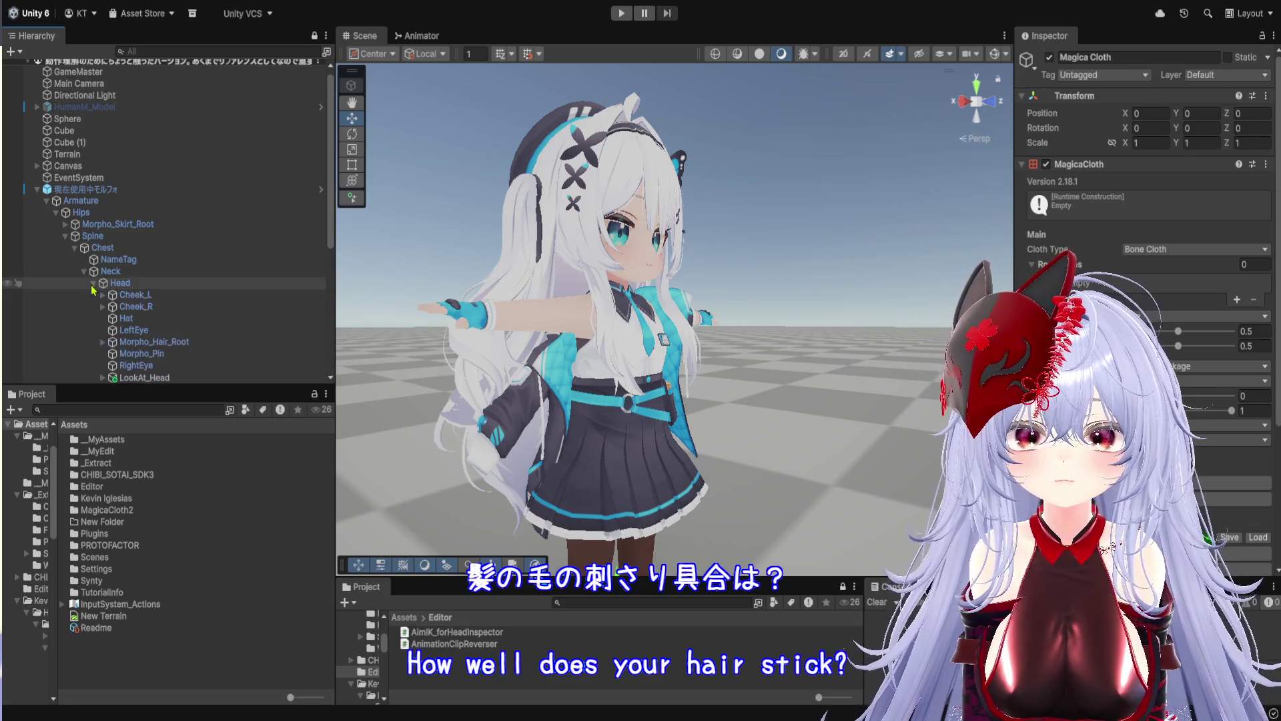
{"action": "left_click", "coordinate": [103, 343]}
{"action": "scroll", "coordinate": [167, 334], "scroll_direction": "down", "scroll_amount": 5}
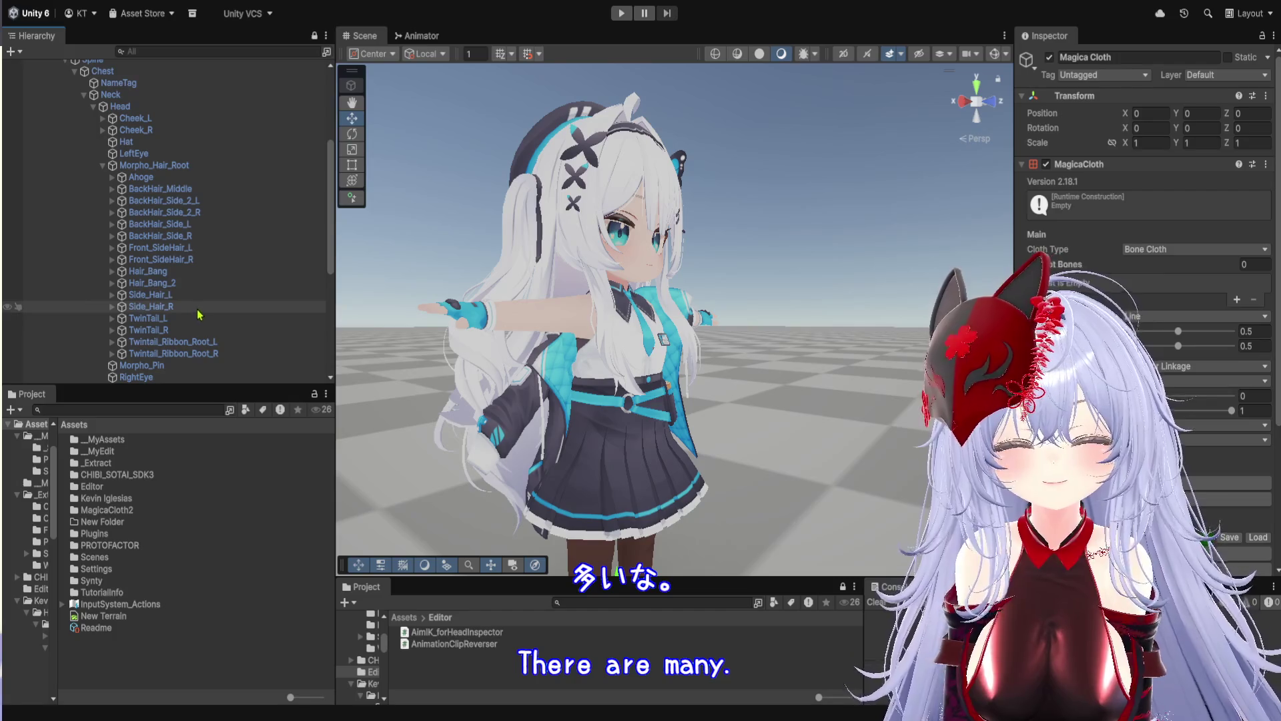
Select TwinTail_L, frame it and orbit around the avatar's head
{"action": "left_click", "coordinate": [148, 318]}
{"action": "key", "text": "f"}
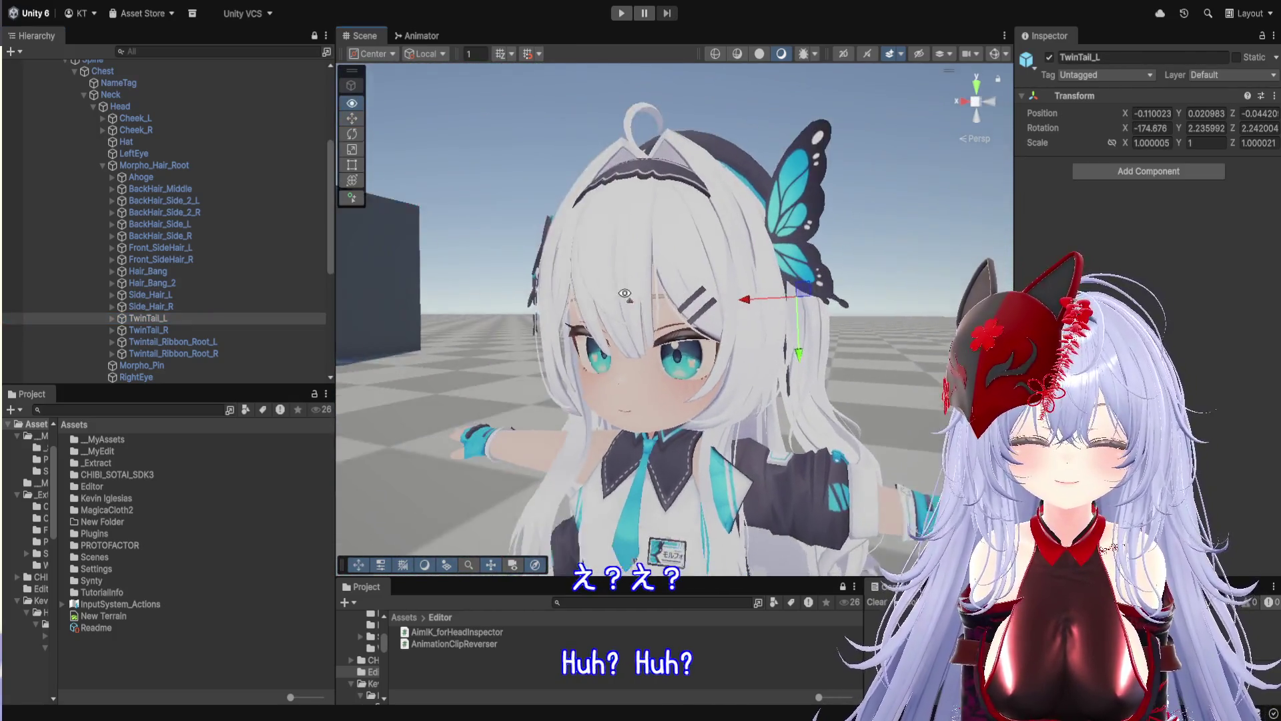
{"action": "mouse_move", "coordinate": [729, 302]}
{"action": "left_mouse_down"}
{"action": "mouse_move", "coordinate": [693, 270]}
{"action": "mouse_move", "coordinate": [555, 298]}
{"action": "mouse_move", "coordinate": [604, 322]}
{"action": "left_mouse_up"}
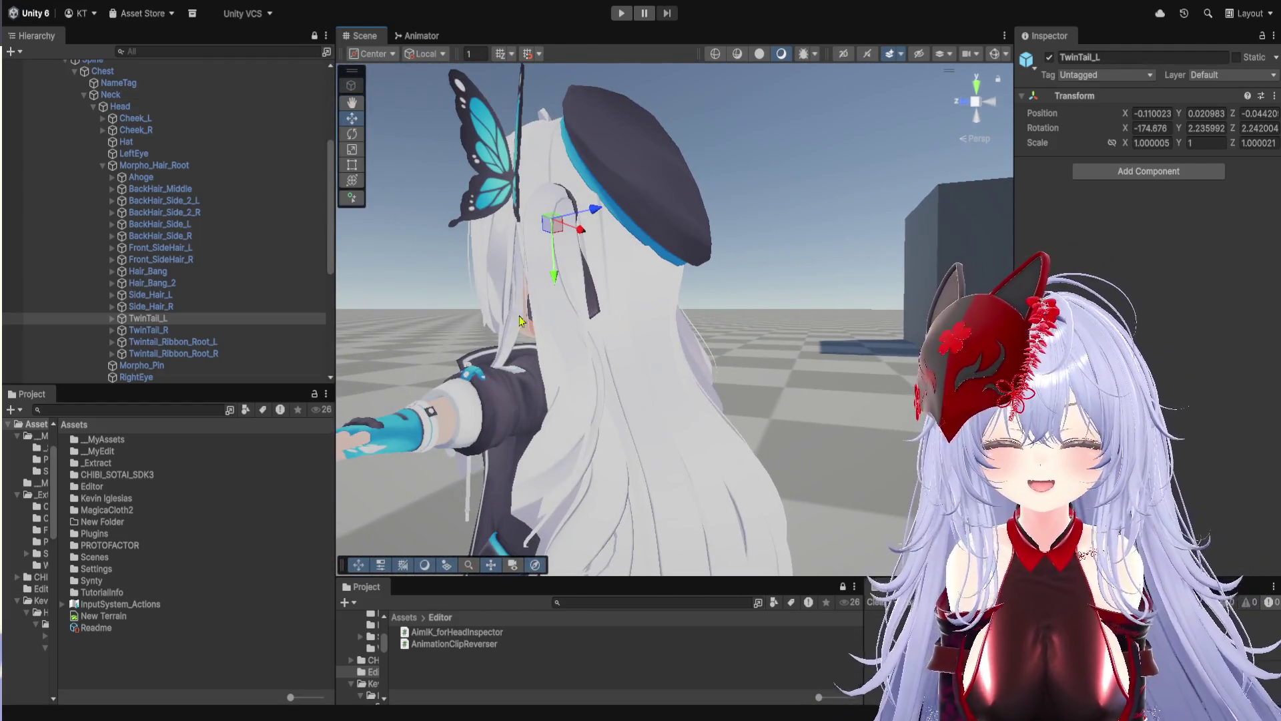
Inspect Side_Hair_R from the side and front, then select Side_Hair_L
{"action": "left_click", "coordinate": [166, 310]}
{"action": "mouse_move", "coordinate": [600, 320]}
{"action": "left_mouse_down"}
{"action": "mouse_move", "coordinate": [574, 294]}
{"action": "mouse_move", "coordinate": [618, 332]}
{"action": "left_mouse_up"}
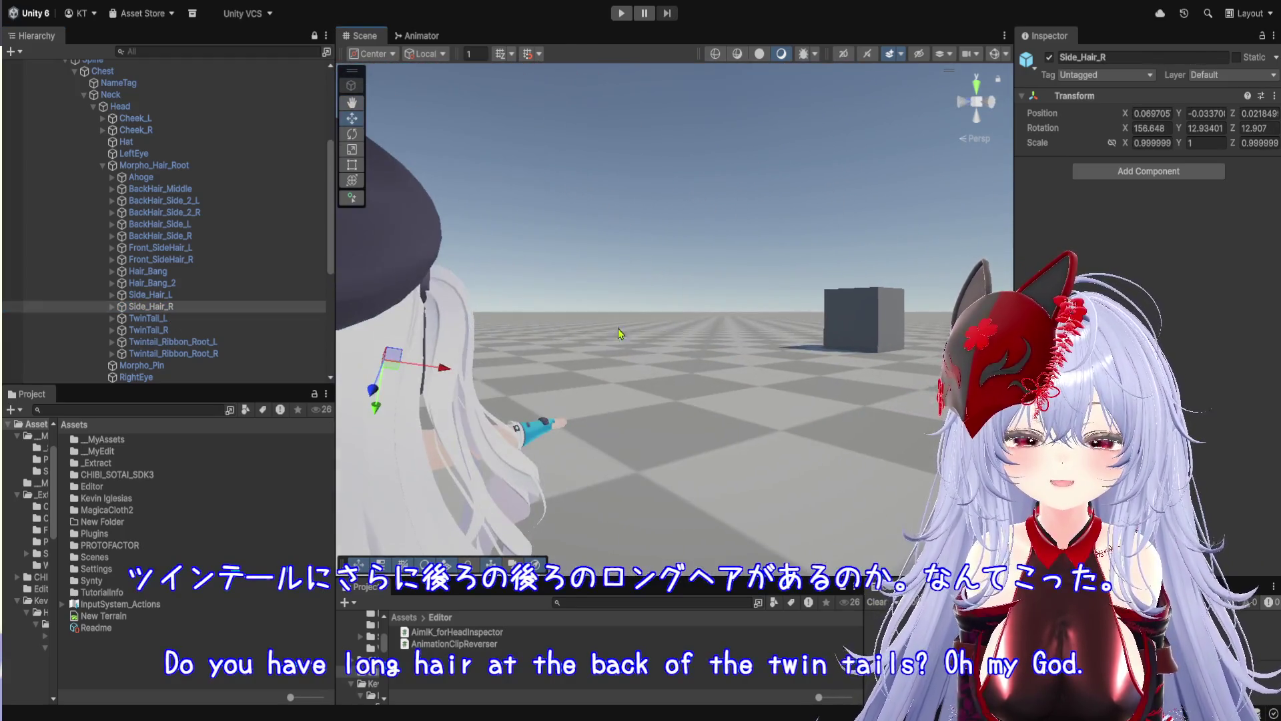
{"action": "left_click", "coordinate": [631, 302]}
{"action": "mouse_move", "coordinate": [634, 274]}
{"action": "left_mouse_down"}
{"action": "mouse_move", "coordinate": [671, 306]}
{"action": "mouse_move", "coordinate": [739, 321]}
{"action": "mouse_move", "coordinate": [587, 327]}
{"action": "left_mouse_up"}
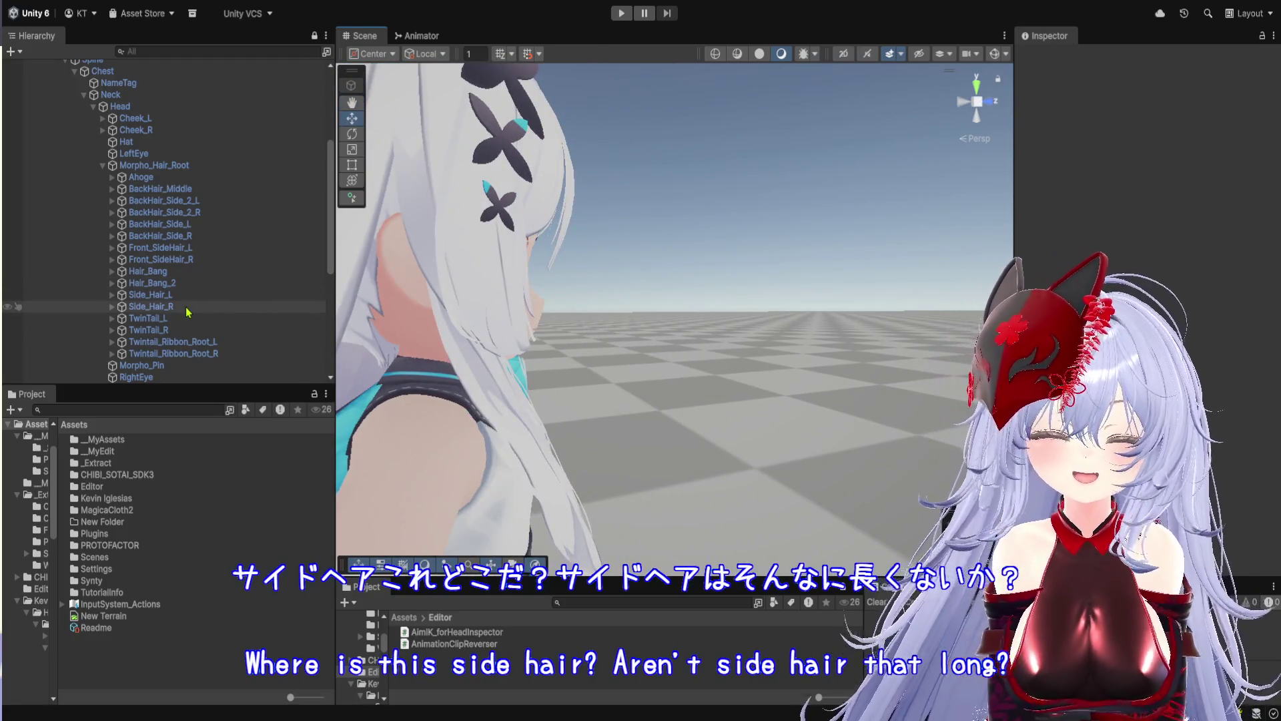
{"action": "left_click", "coordinate": [188, 311]}
{"action": "mouse_move", "coordinate": [440, 370]}
{"action": "left_mouse_down"}
{"action": "mouse_move", "coordinate": [408, 385]}
{"action": "mouse_move", "coordinate": [438, 391]}
{"action": "left_mouse_up"}
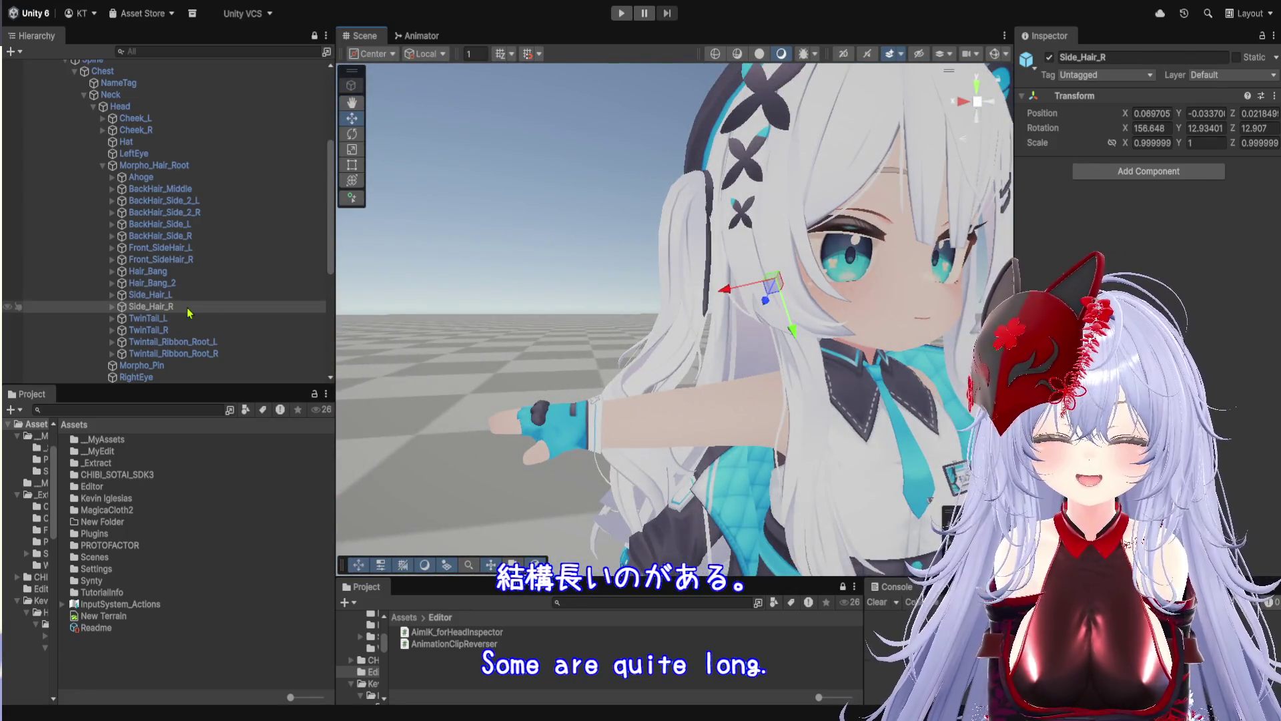
{"action": "key", "text": "f"}
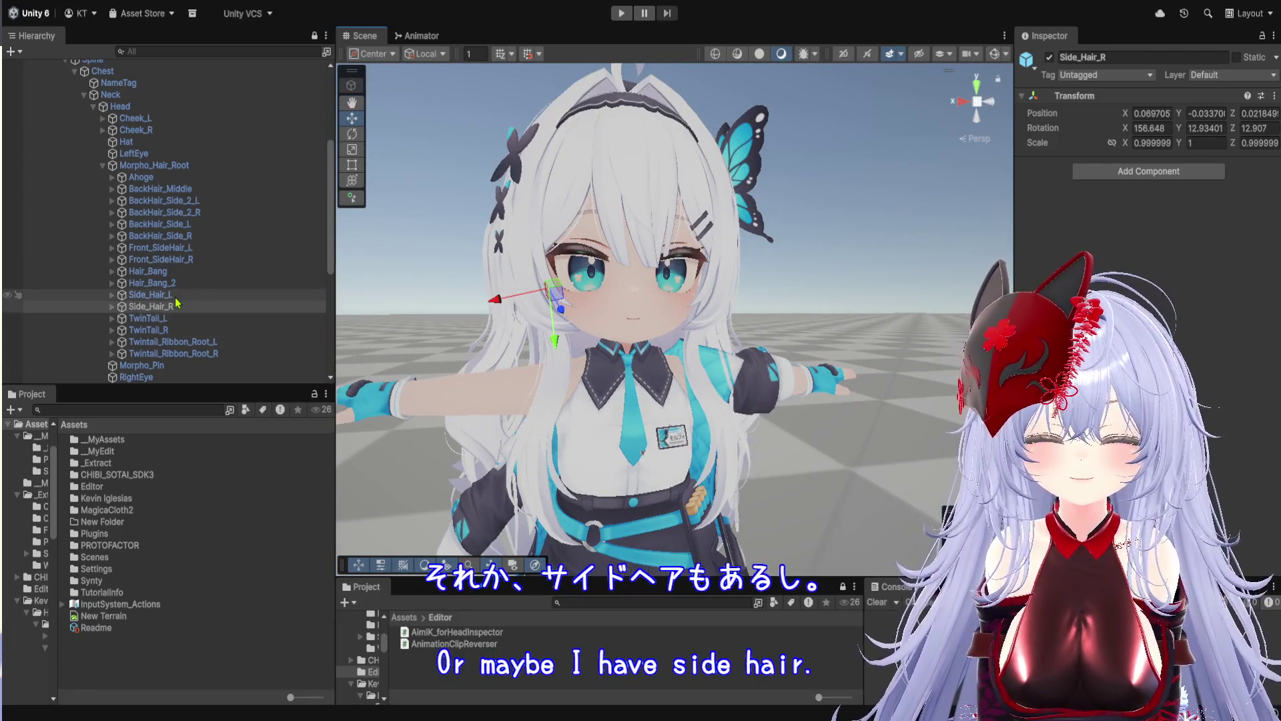
{"action": "left_click", "coordinate": [176, 298]}
Compare Side_Hair_L/R and TwinTail_L/R, orbiting to view the hair from behind
{"action": "left_click", "coordinate": [179, 307]}
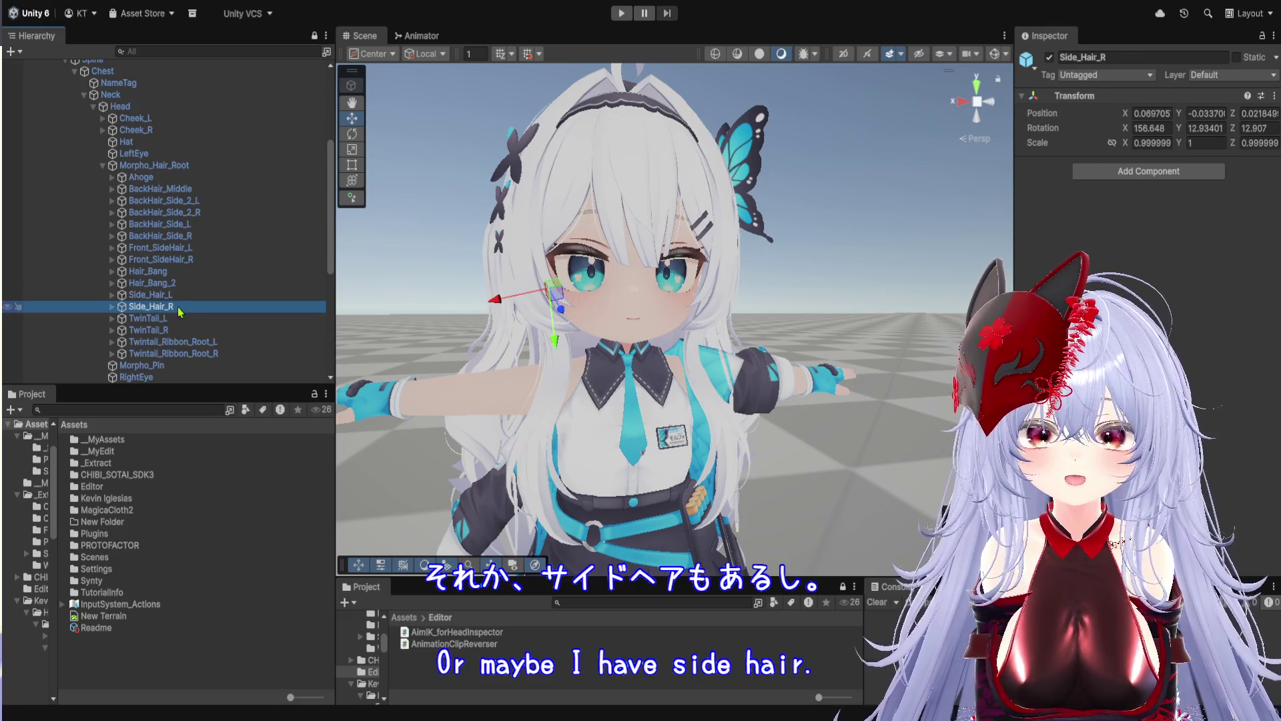
{"action": "left_click", "coordinate": [173, 294]}
{"action": "left_click", "coordinate": [174, 306]}
{"action": "left_click", "coordinate": [174, 318]}
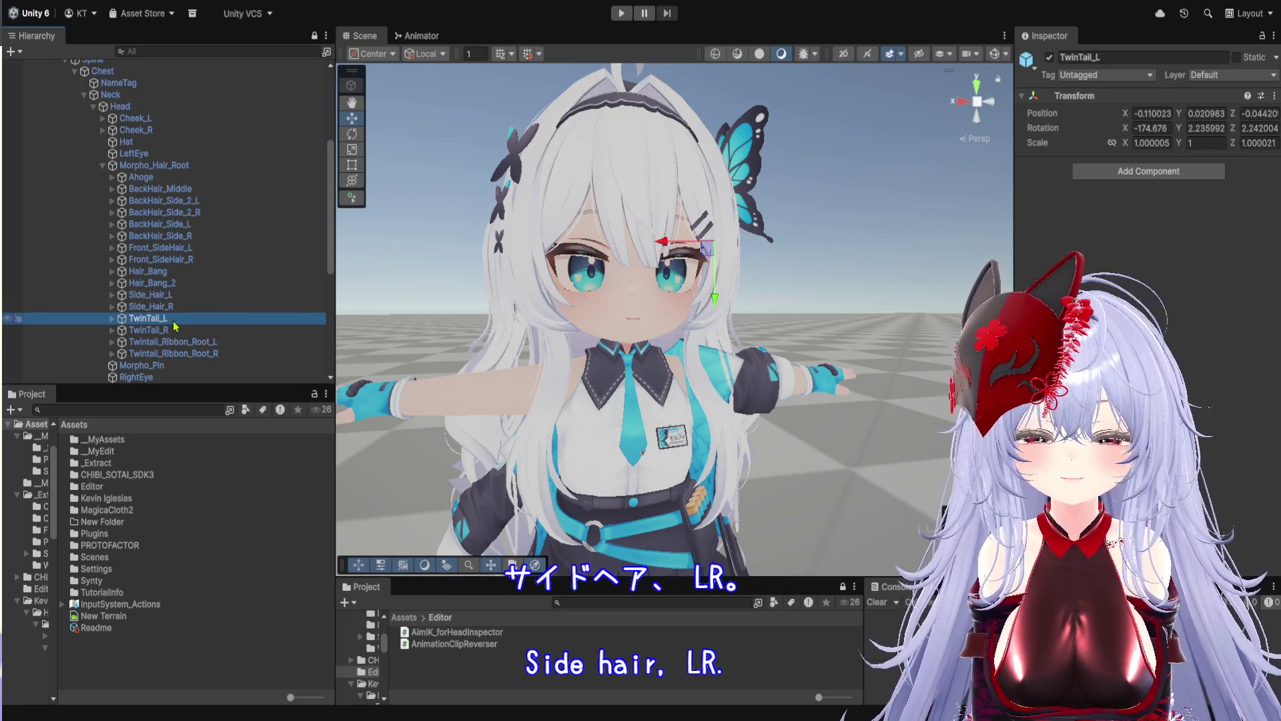
{"action": "left_click", "coordinate": [176, 329]}
{"action": "mouse_move", "coordinate": [600, 307]}
{"action": "left_mouse_down"}
{"action": "mouse_move", "coordinate": [791, 301]}
{"action": "mouse_move", "coordinate": [667, 318]}
{"action": "left_mouse_up"}
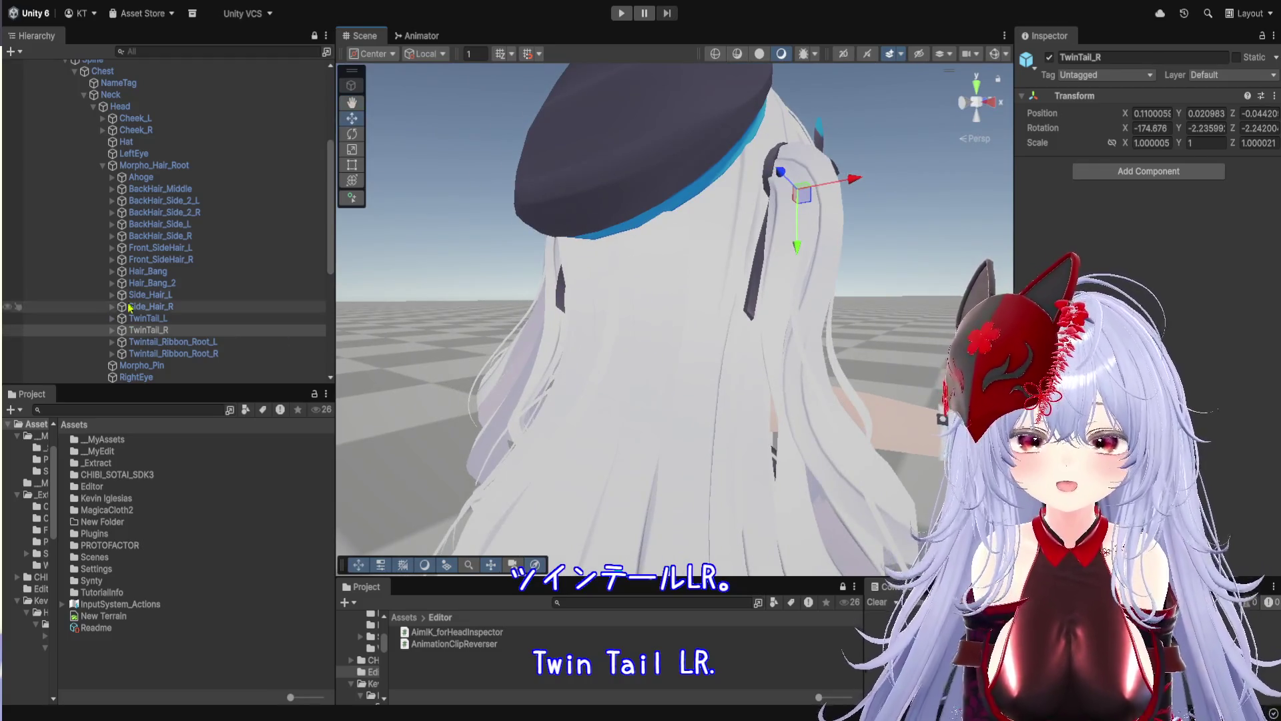
Check BackHair_Middle, BackHair_Side_2_L/R and BackHair_Side_L/R one by one
{"action": "left_click", "coordinate": [195, 190]}
{"action": "left_click", "coordinate": [205, 201]}
{"action": "left_click", "coordinate": [205, 213]}
{"action": "left_click", "coordinate": [208, 224]}
{"action": "left_click", "coordinate": [208, 236]}
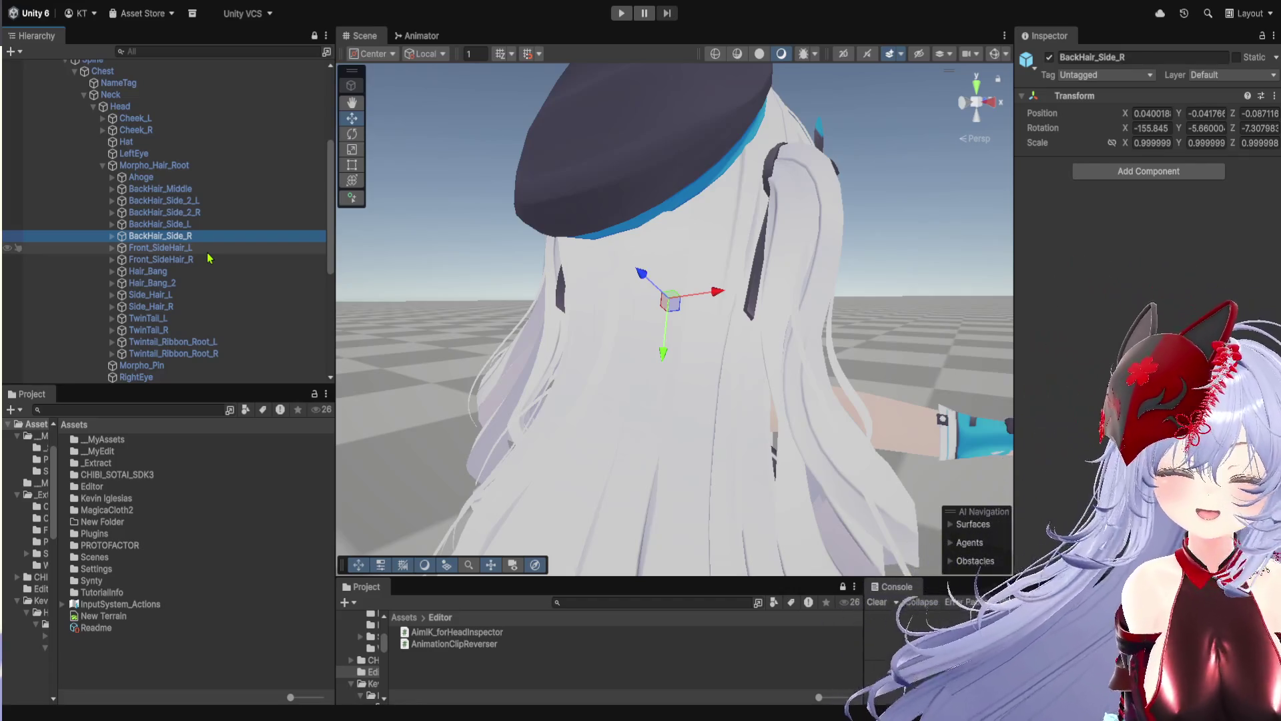
{"action": "scroll", "coordinate": [166, 118], "scroll_direction": "up", "scroll_amount": 5}
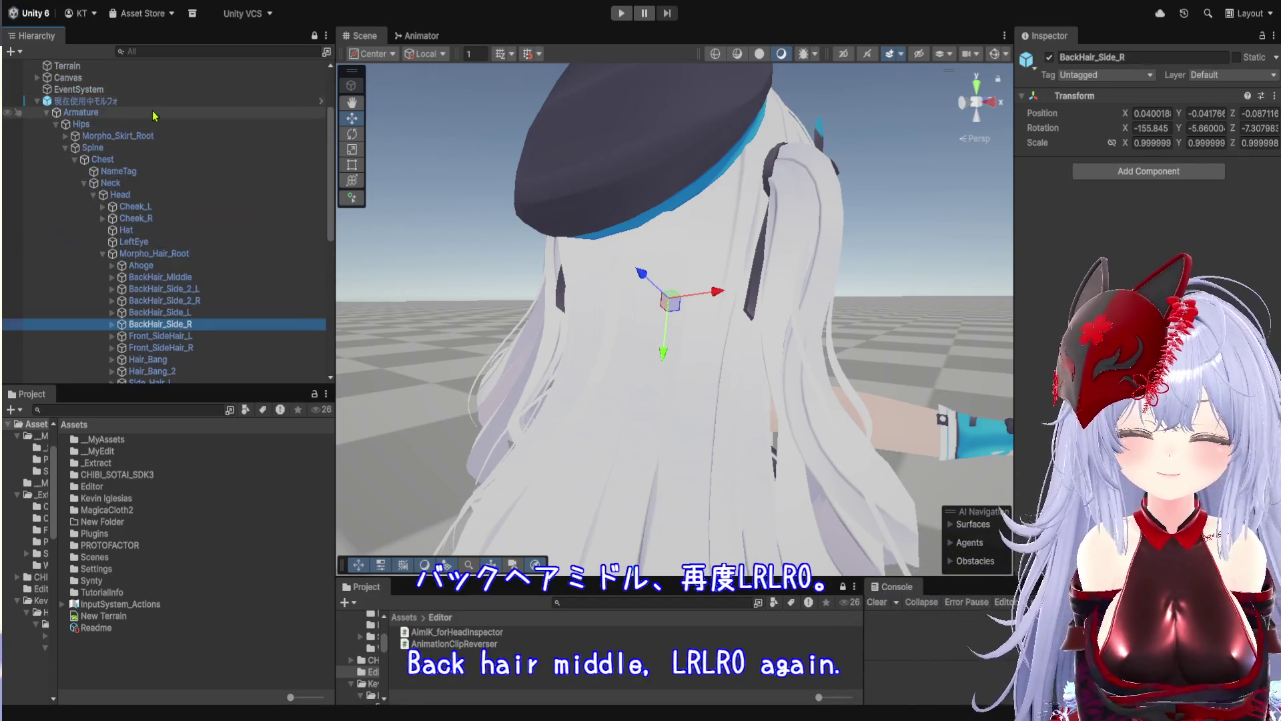
Collapse Pawn Controller and Aim Target Controller on the avatar root, then select Magica Cloth
{"action": "left_click", "coordinate": [86, 101]}
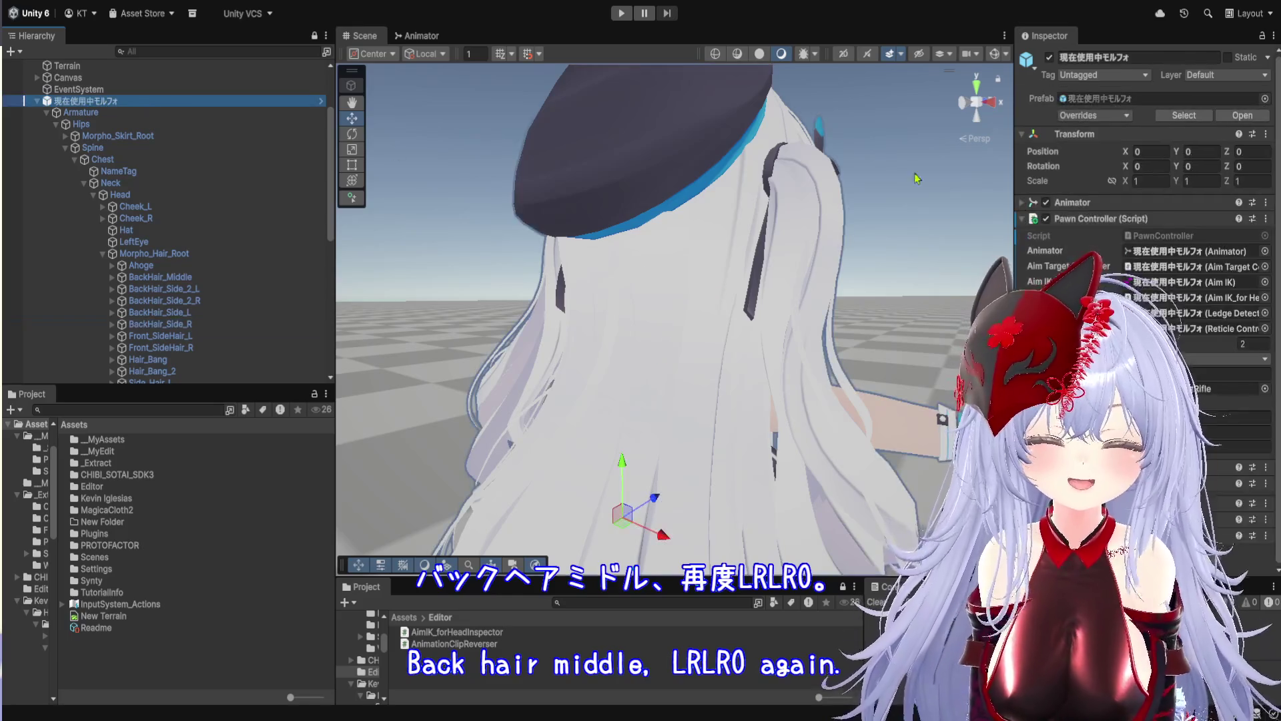
{"action": "left_click", "coordinate": [1261, 38]}
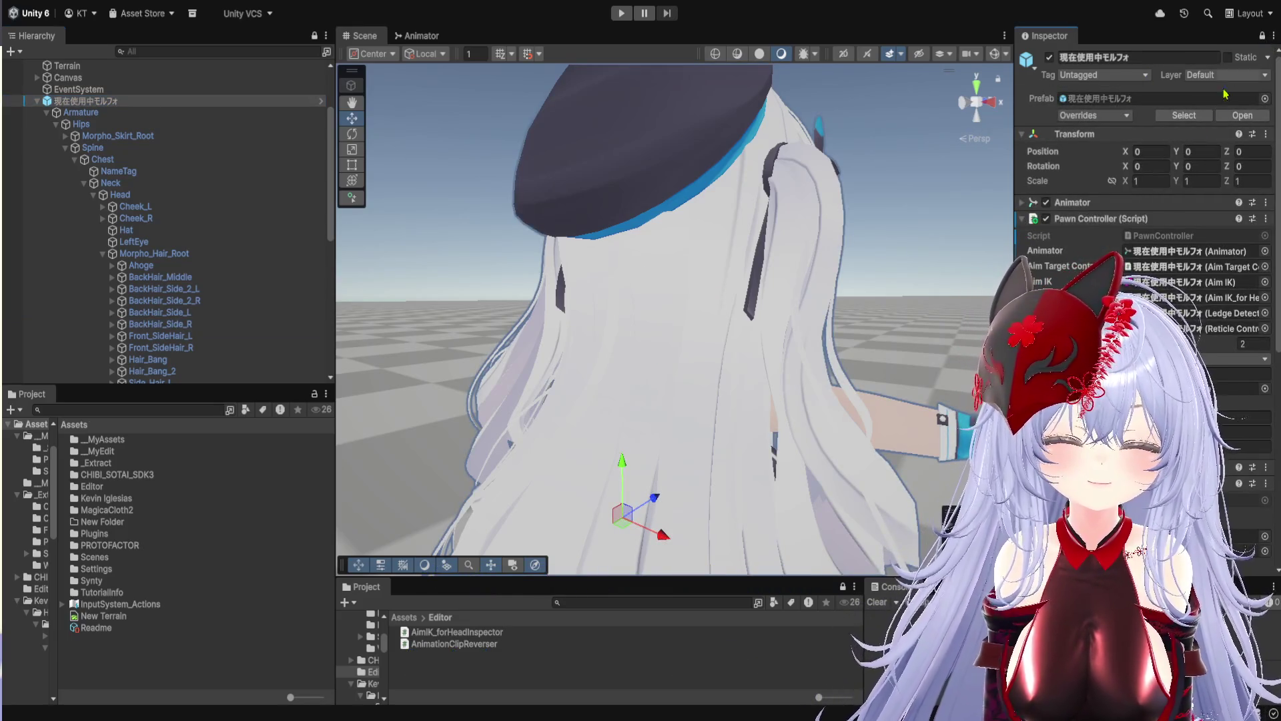
{"action": "left_click", "coordinate": [1113, 221]}
{"action": "left_click", "coordinate": [1101, 251]}
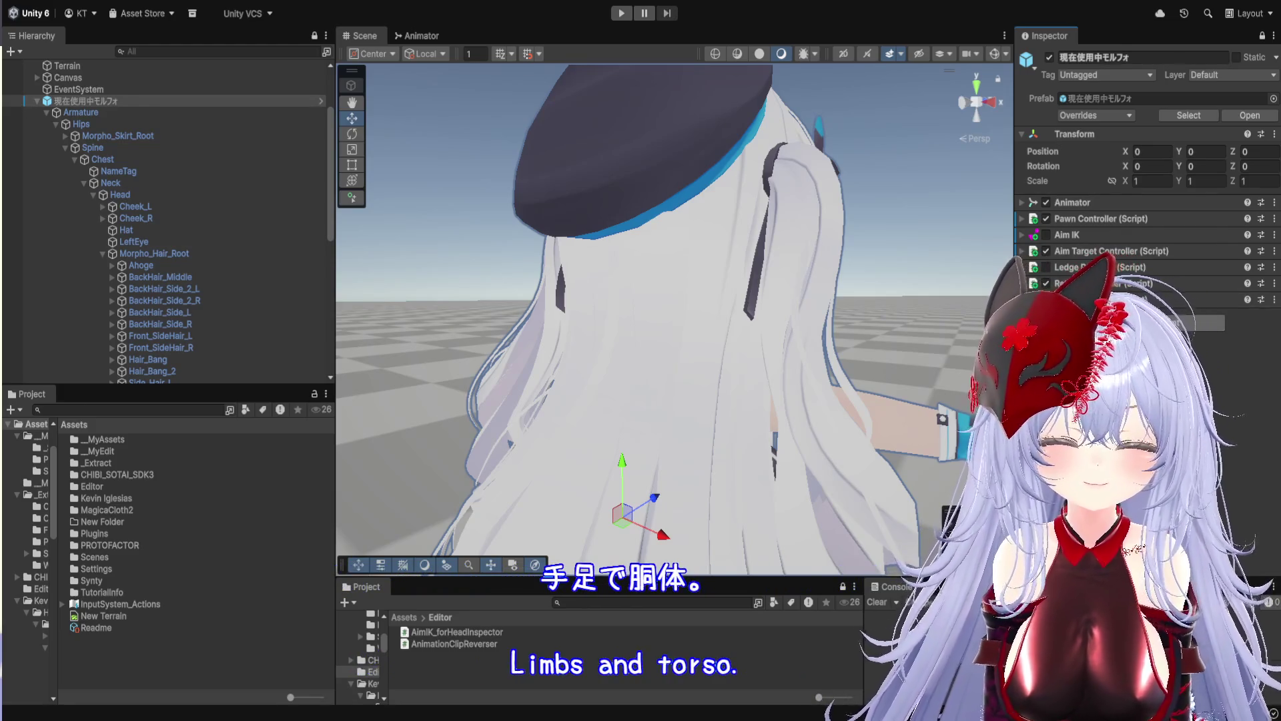
{"action": "scroll", "coordinate": [167, 266], "scroll_direction": "down", "scroll_amount": 10}
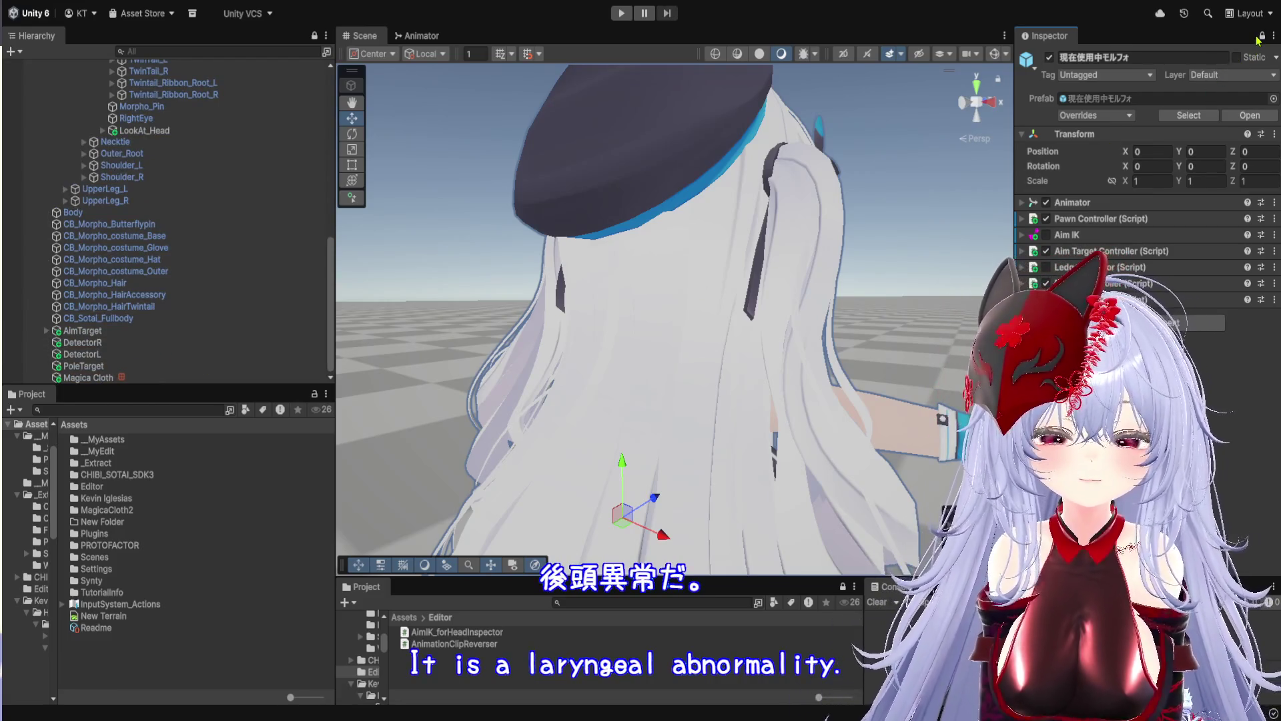
{"action": "left_click", "coordinate": [93, 378]}
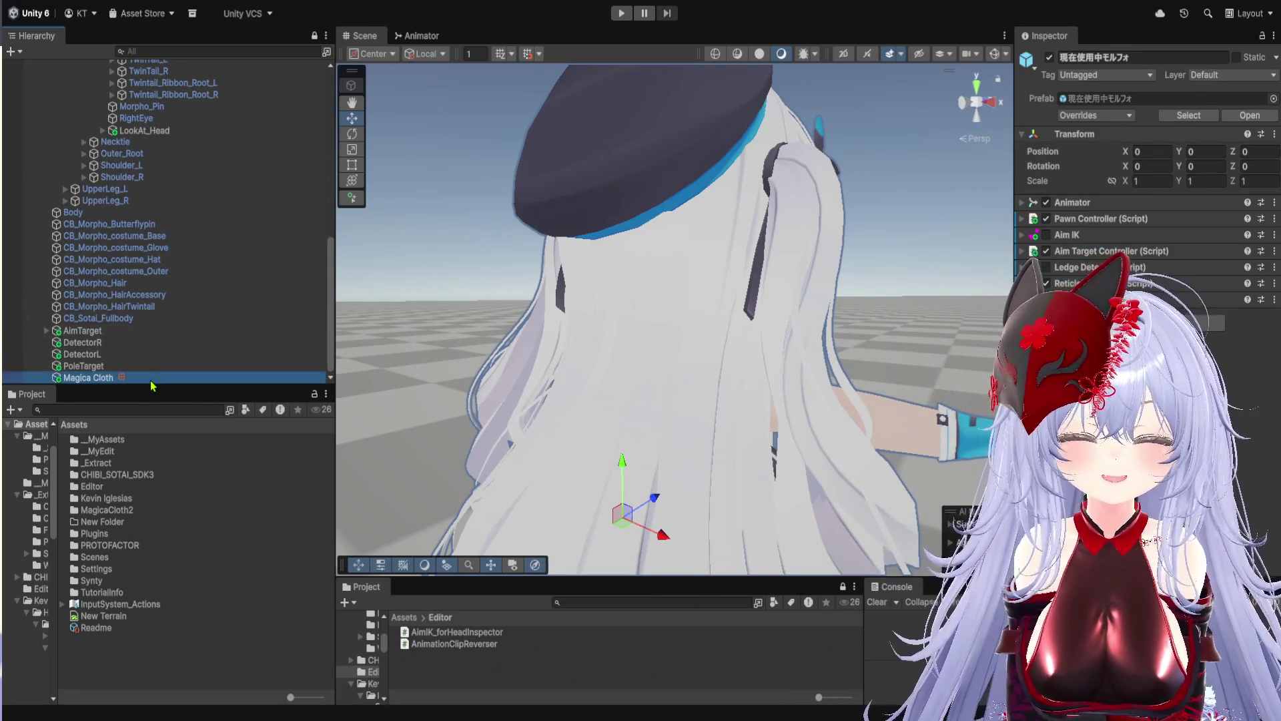
Add the first four empty slots to the Root Bones list
{"action": "left_click", "coordinate": [1262, 35]}
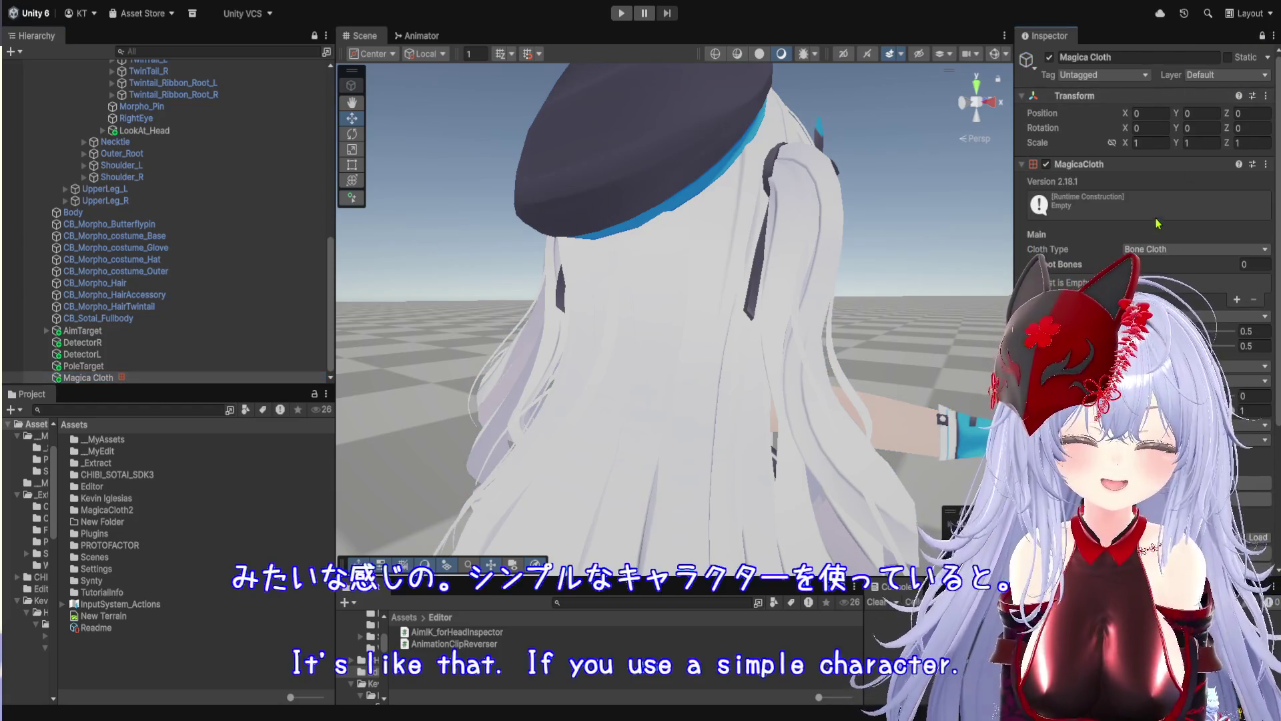
{"action": "scroll", "coordinate": [1148, 200], "scroll_direction": "down", "scroll_amount": 5}
{"action": "scroll", "coordinate": [1148, 200], "scroll_direction": "up", "scroll_amount": 4}
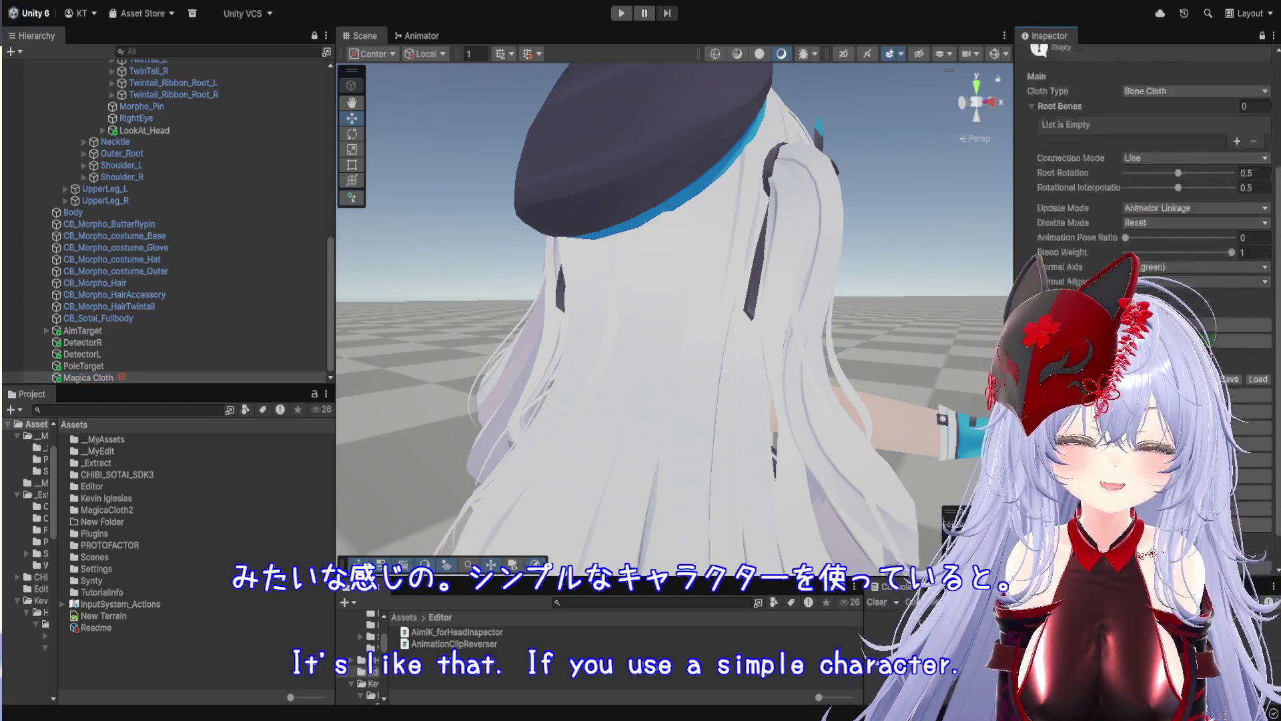
{"action": "scroll", "coordinate": [265, 234], "scroll_direction": "up", "scroll_amount": 10}
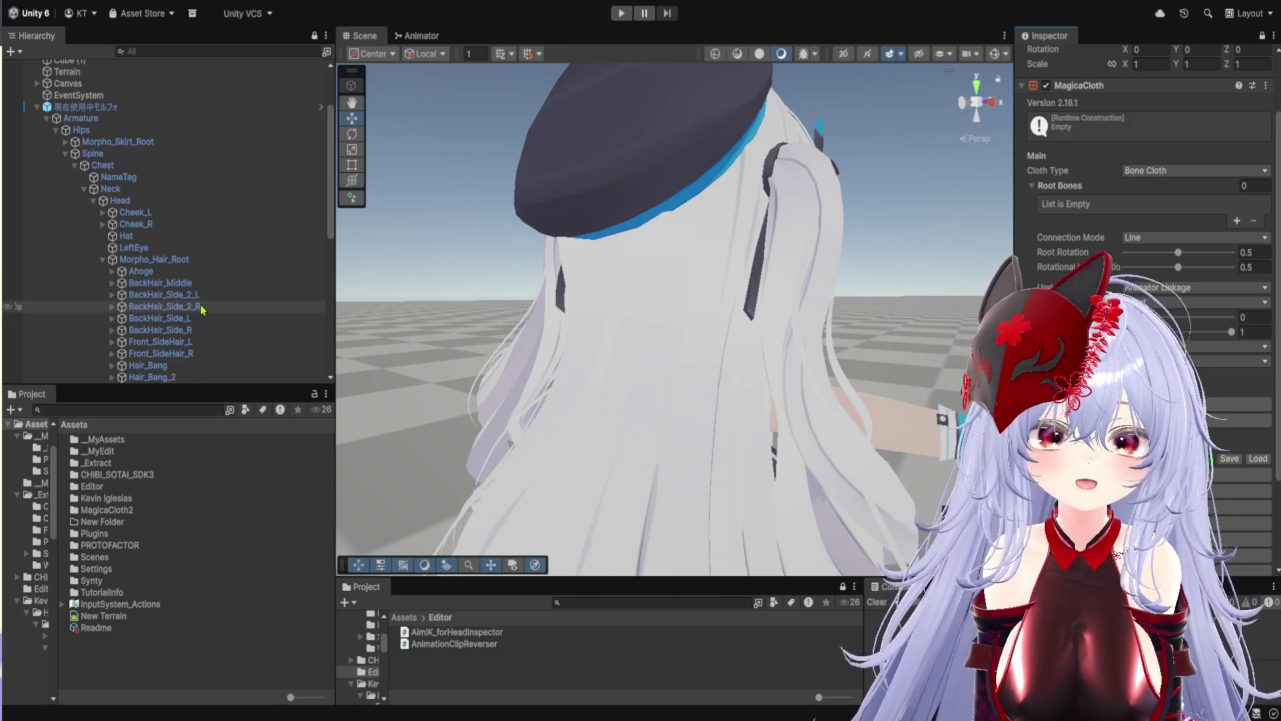
{"action": "left_click", "coordinate": [1237, 222]}
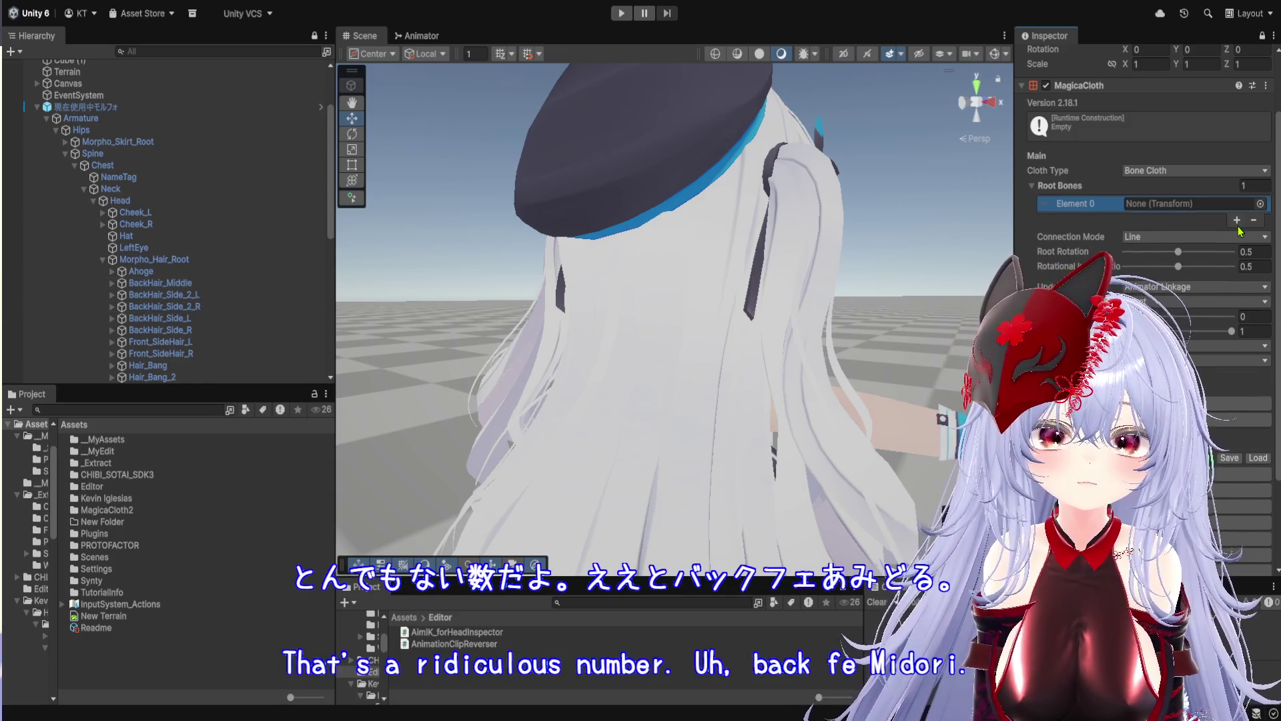
{"action": "left_click", "coordinate": [1238, 222]}
{"action": "left_click", "coordinate": [1238, 237]}
{"action": "left_click", "coordinate": [1238, 251]}
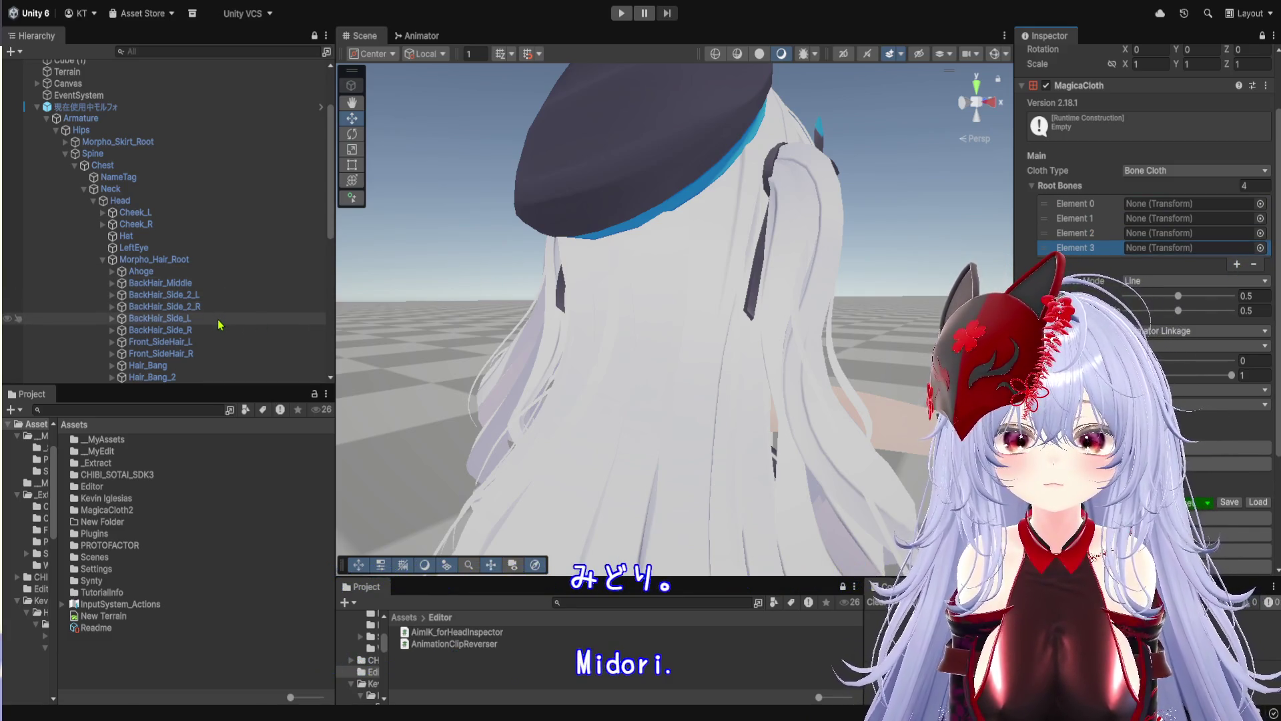
Add four more slots for eight in total and drag BackHair_Middle into Element 0
{"action": "scroll", "coordinate": [223, 328], "scroll_direction": "down", "scroll_amount": 3}
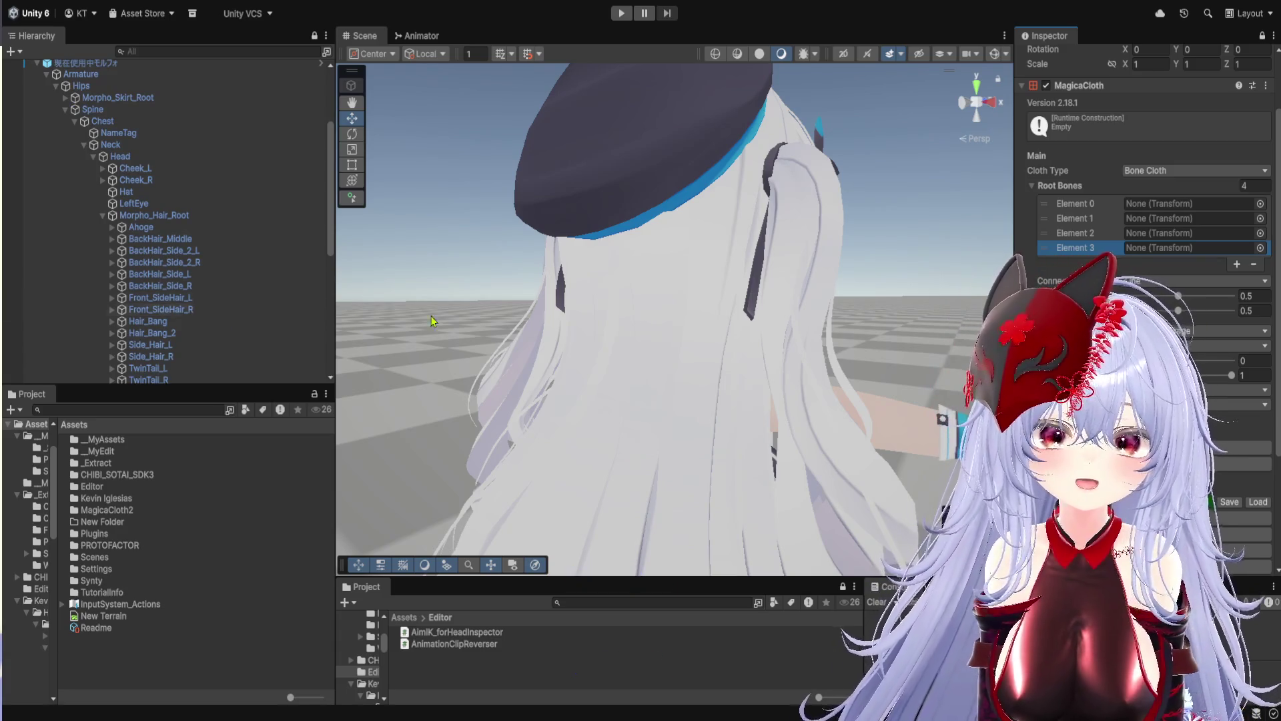
{"action": "left_click", "coordinate": [1237, 264]}
{"action": "left_click", "coordinate": [1237, 279]}
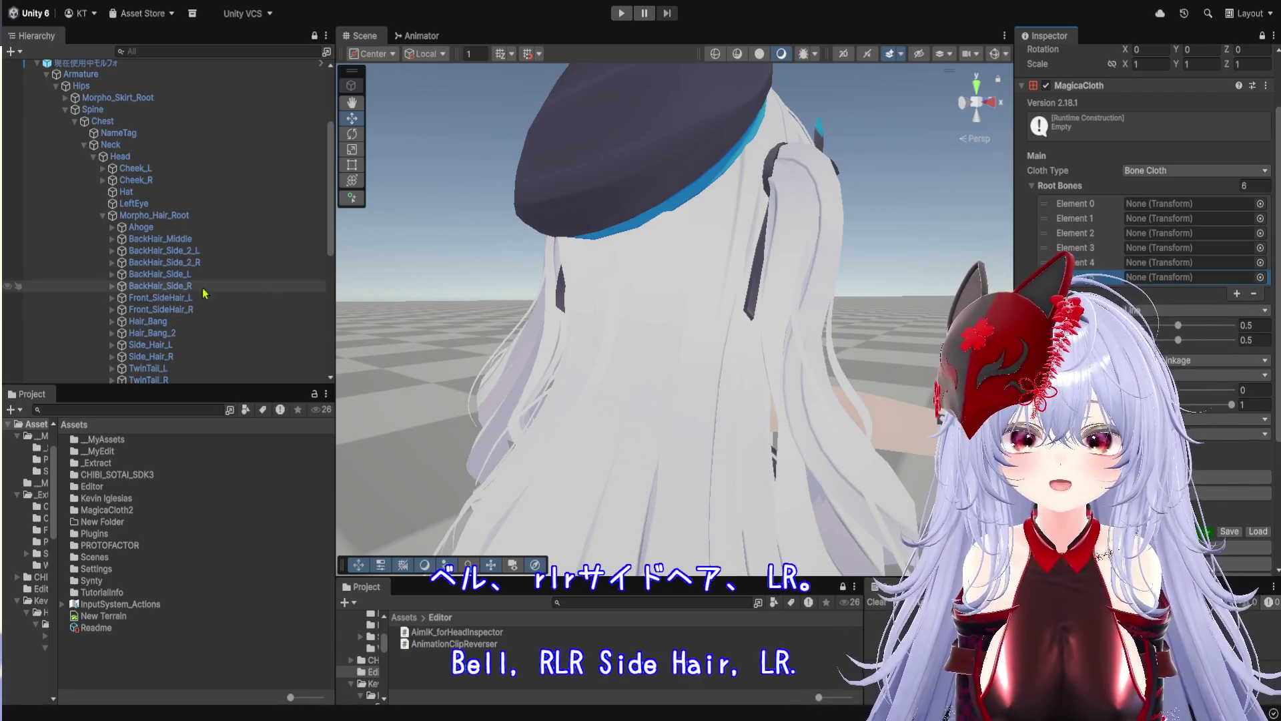
{"action": "scroll", "coordinate": [211, 307], "scroll_direction": "down", "scroll_amount": 3}
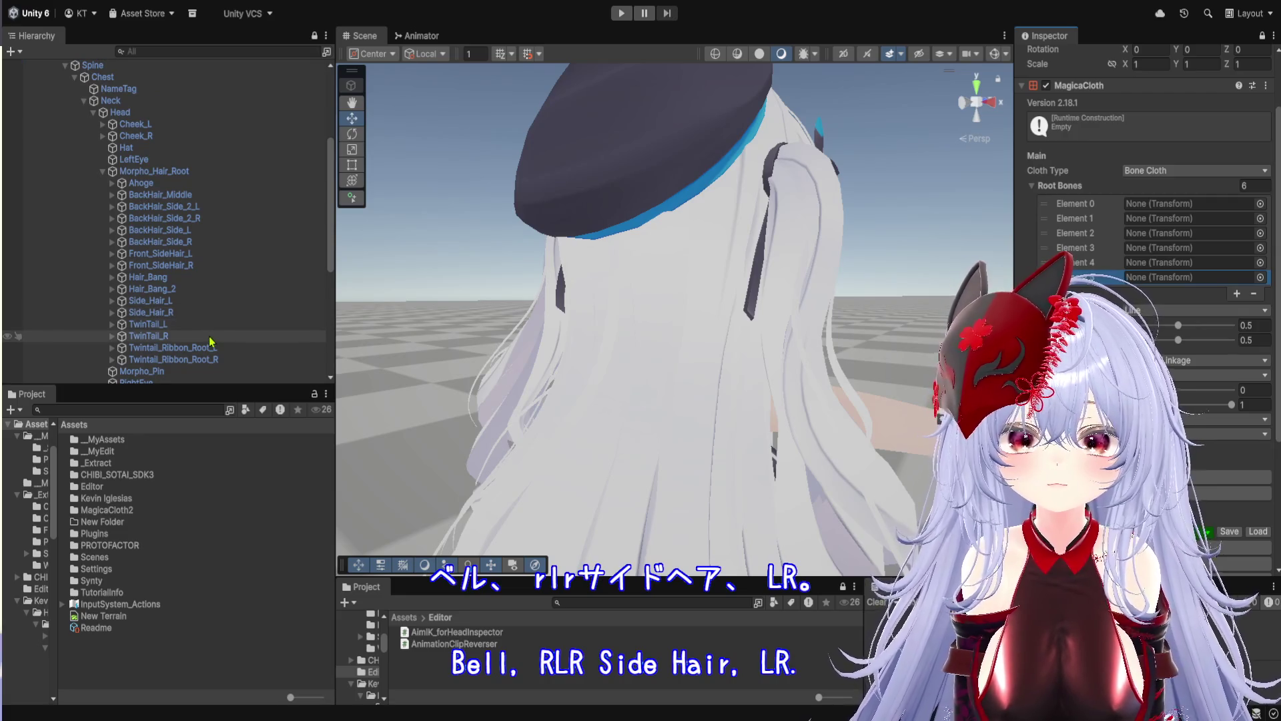
{"action": "left_click", "coordinate": [1237, 294]}
{"action": "left_click", "coordinate": [1237, 308]}
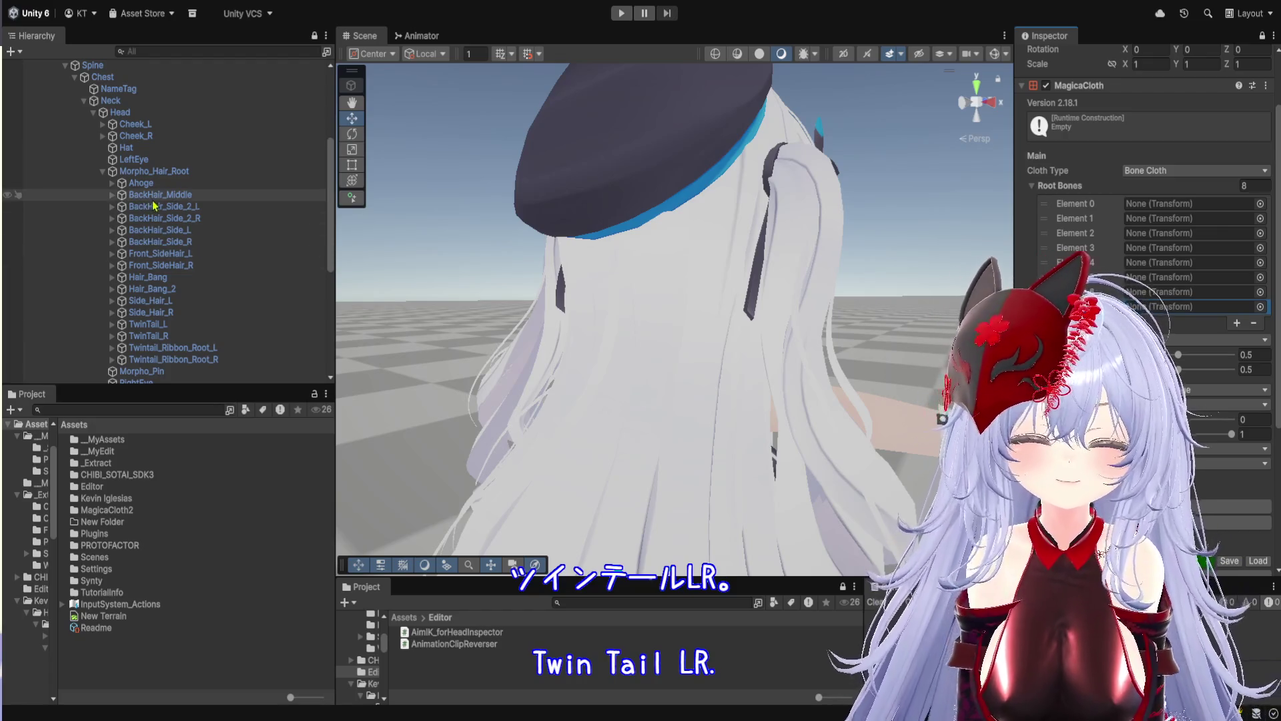
{"action": "left_click_drag", "start_coordinate": [163, 200], "coordinate": [1146, 209]}
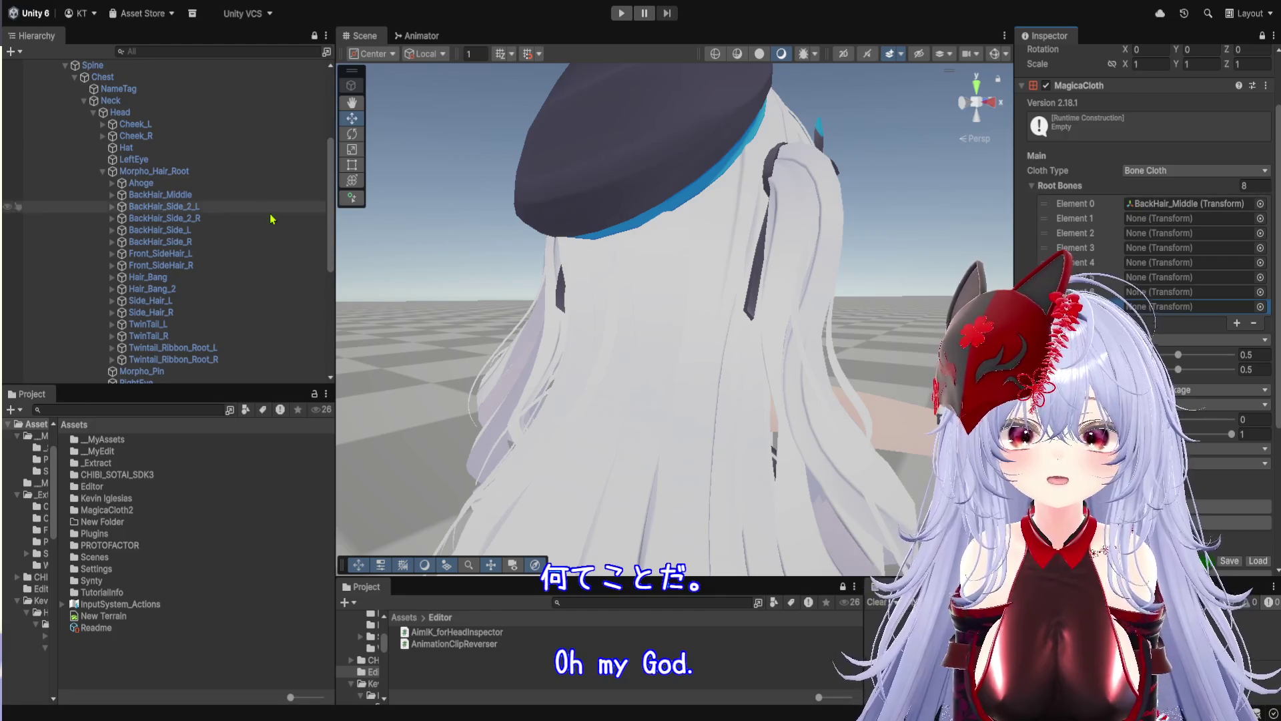
Fill the Root Bones slots with the back side hairs, Front_SideHair_L/R and TwinTail_L/R bones
{"action": "left_click_drag", "start_coordinate": [179, 208], "coordinate": [1161, 219]}
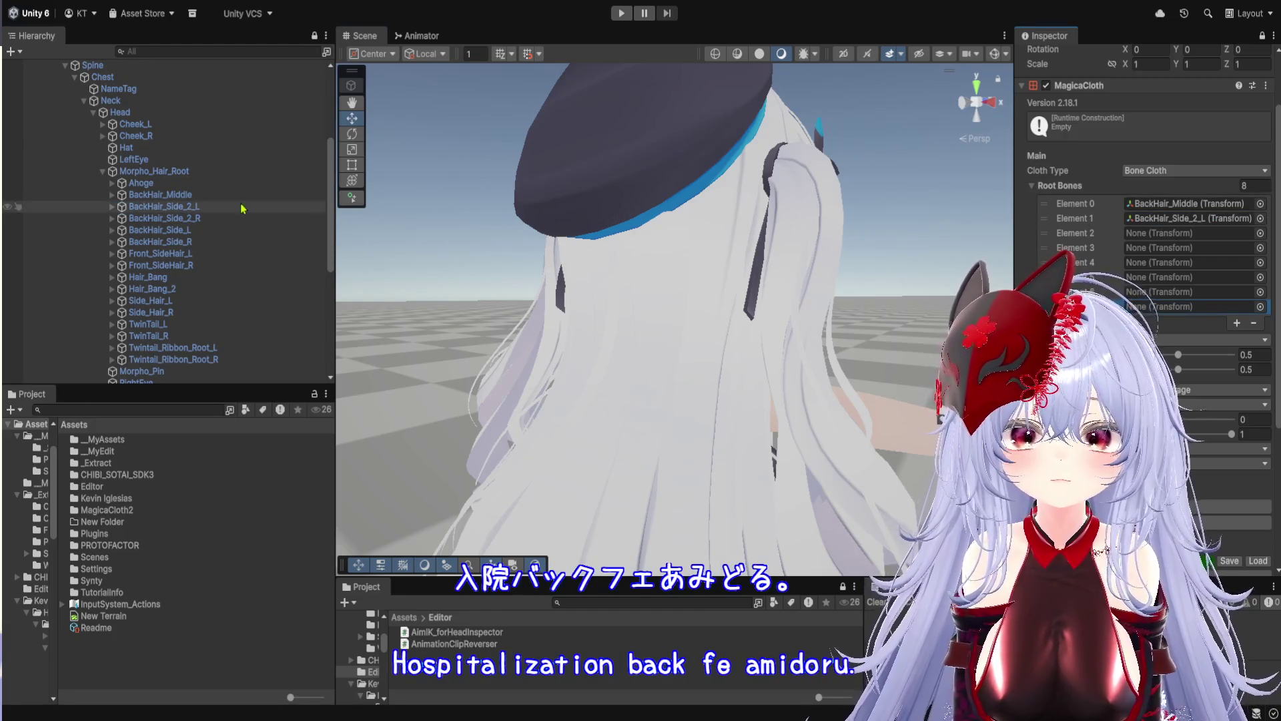
{"action": "left_click", "coordinate": [192, 211]}
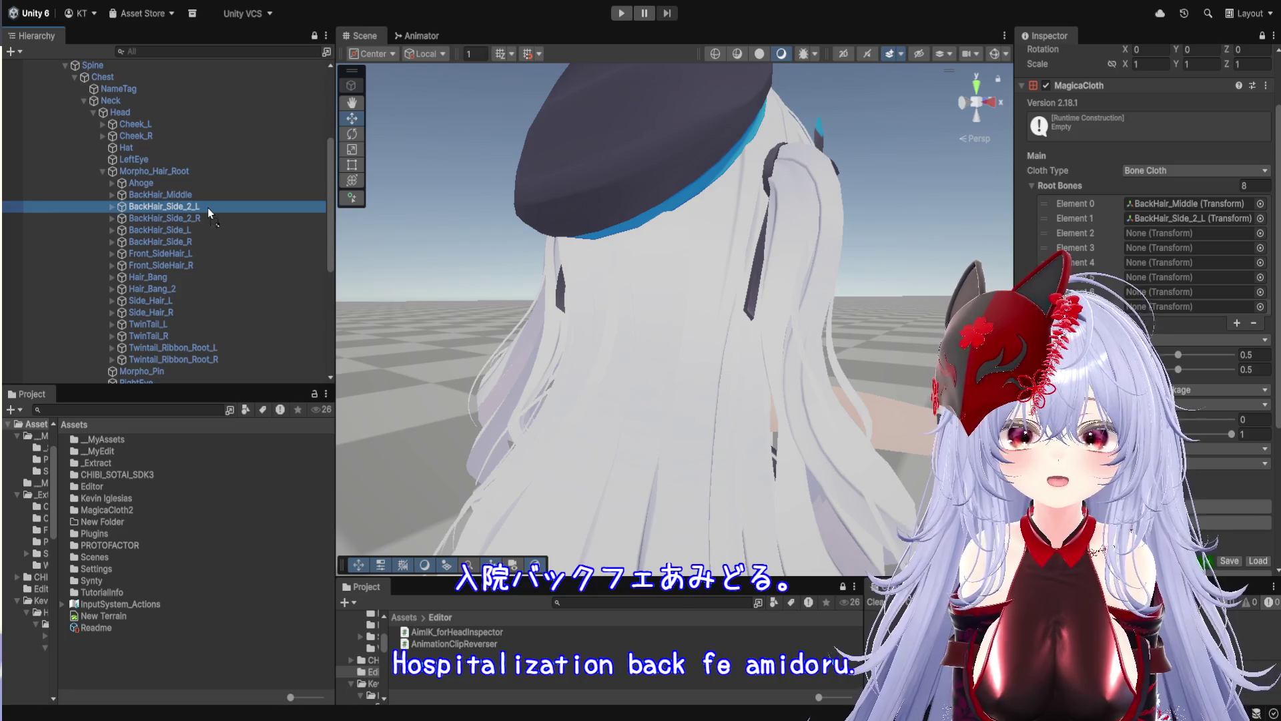
{"action": "left_click", "coordinate": [1171, 222]}
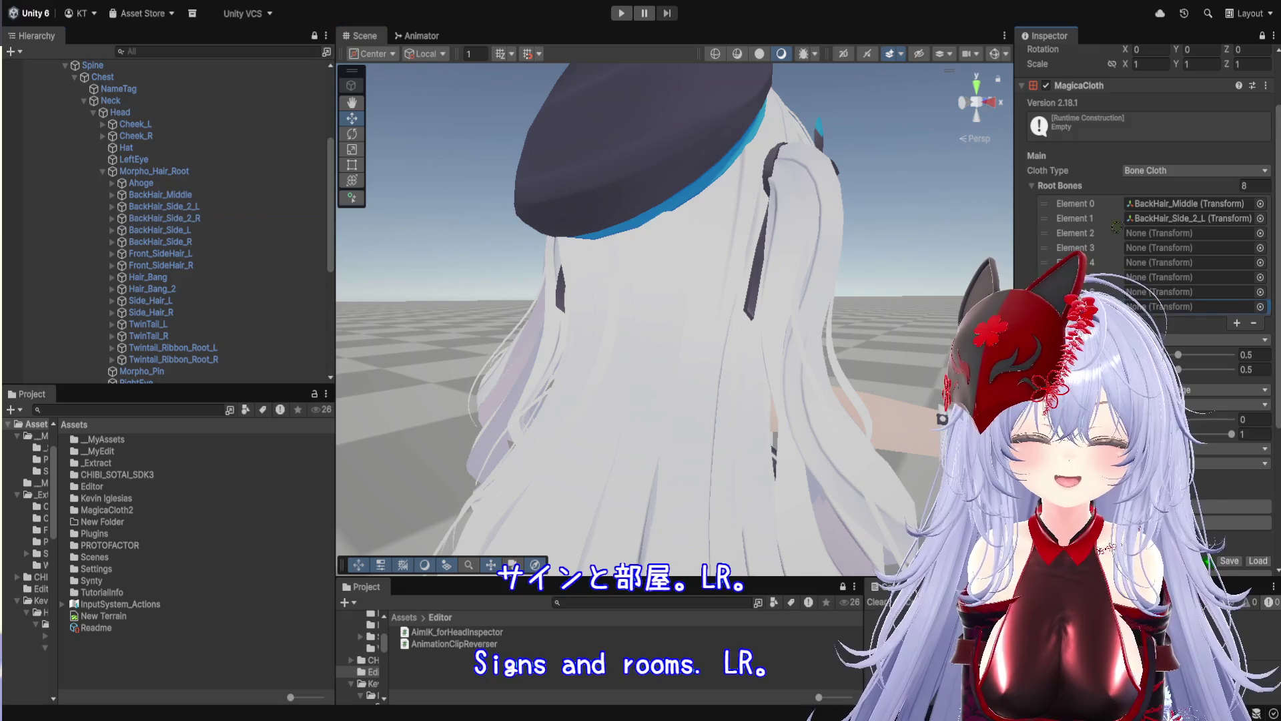
{"action": "left_click", "coordinate": [1177, 234]}
{"action": "mouse_move", "coordinate": [154, 230]}
{"action": "left_mouse_down"}
{"action": "mouse_move", "coordinate": [1148, 262]}
{"action": "mouse_move", "coordinate": [1127, 253]}
{"action": "left_mouse_up"}
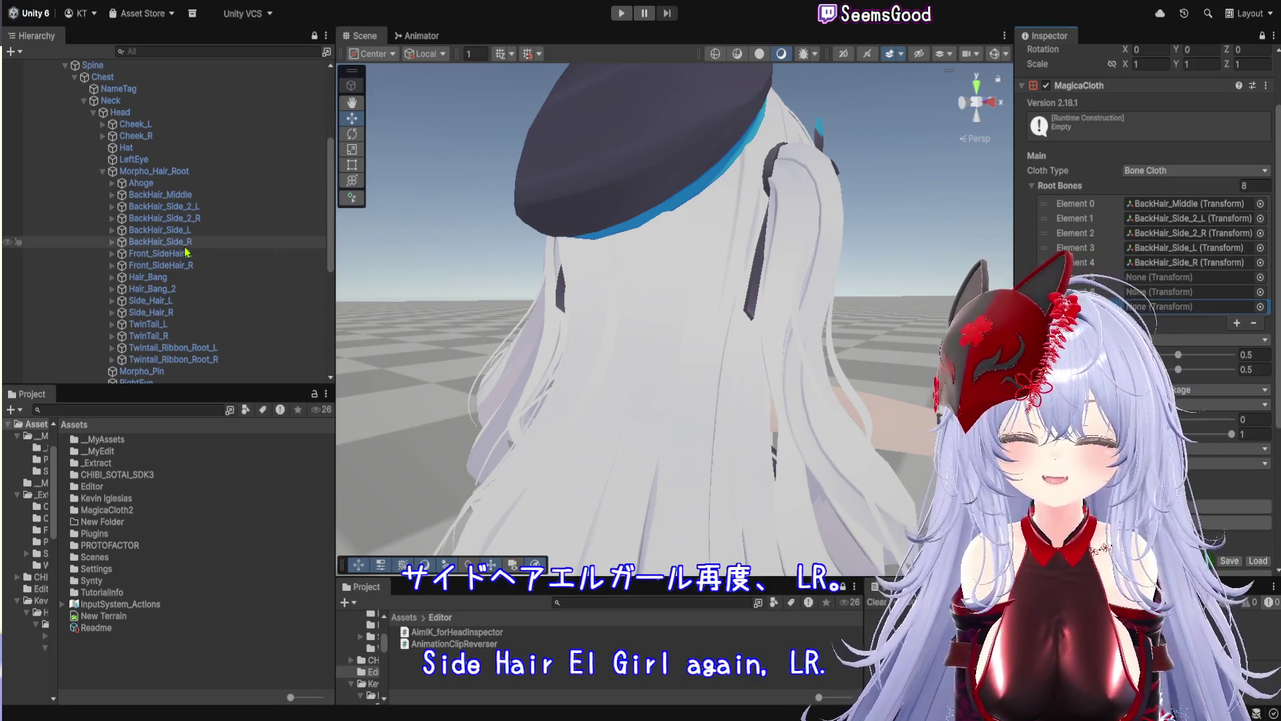
{"action": "left_click_drag", "start_coordinate": [186, 253], "coordinate": [968, 294]}
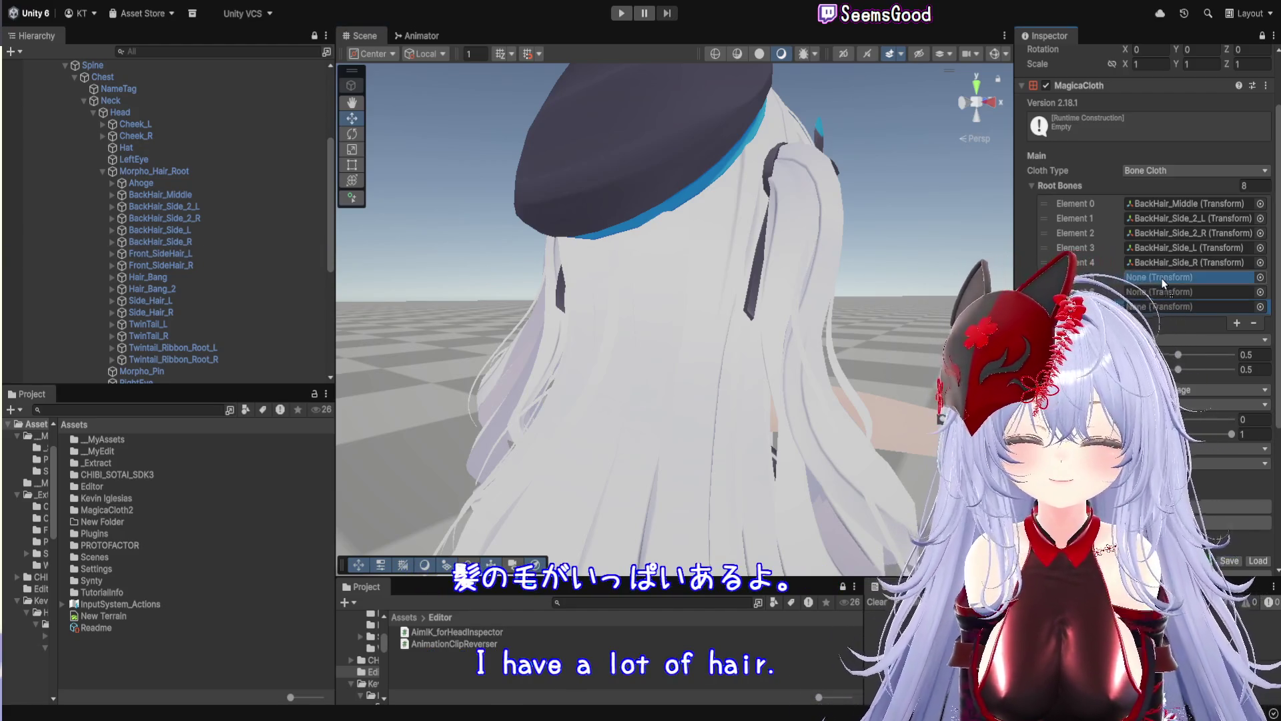
{"action": "left_click_drag", "start_coordinate": [192, 271], "coordinate": [655, 270]}
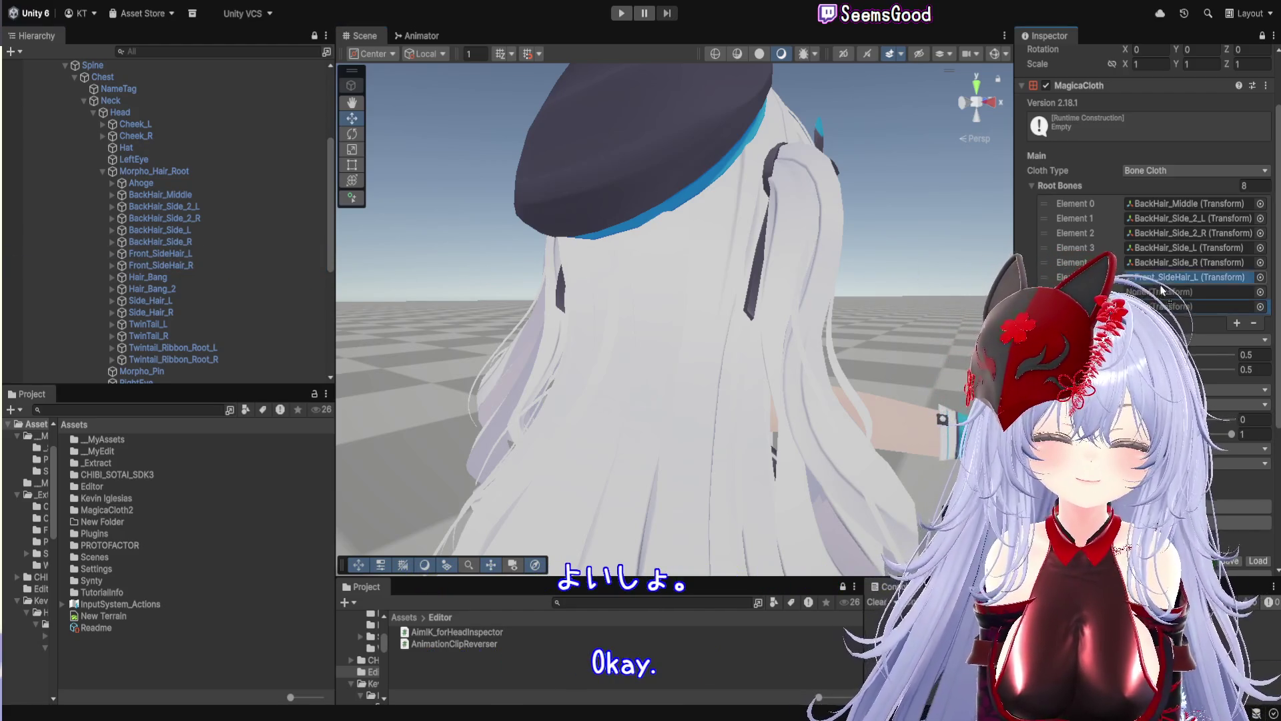
{"action": "left_click_drag", "start_coordinate": [1161, 290], "coordinate": [1165, 294]}
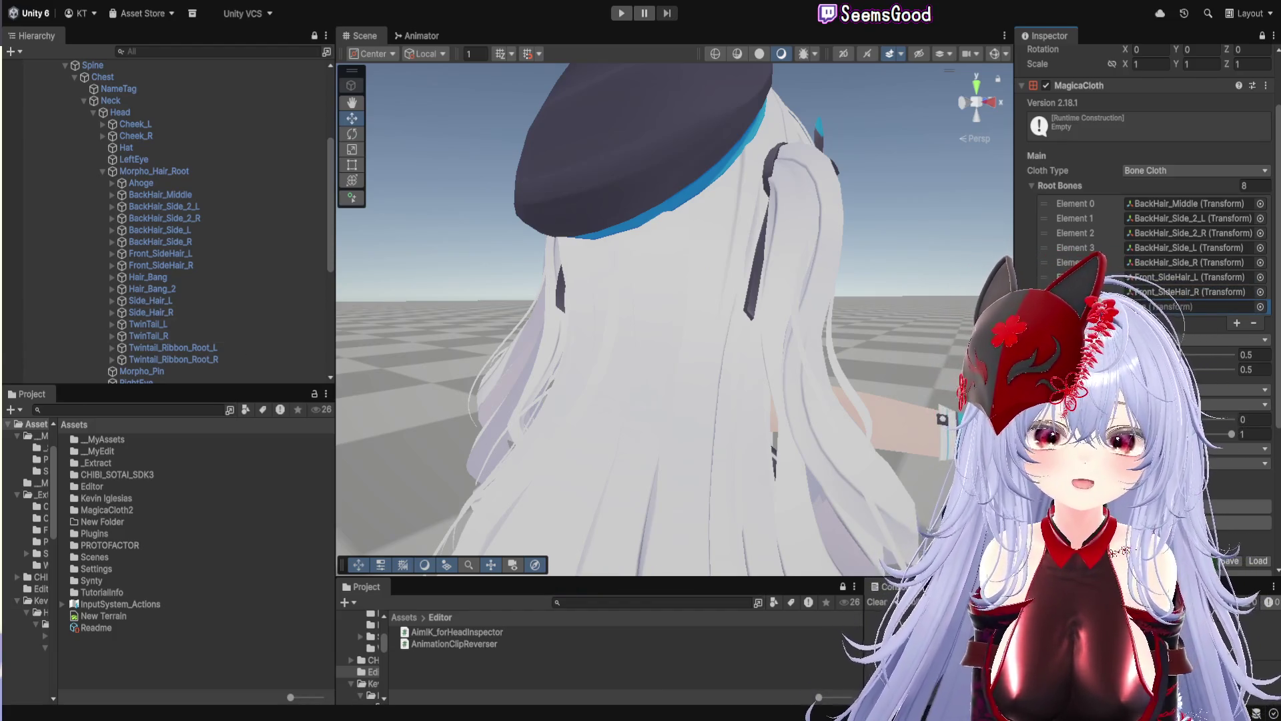
{"action": "left_click", "coordinate": [1237, 324]}
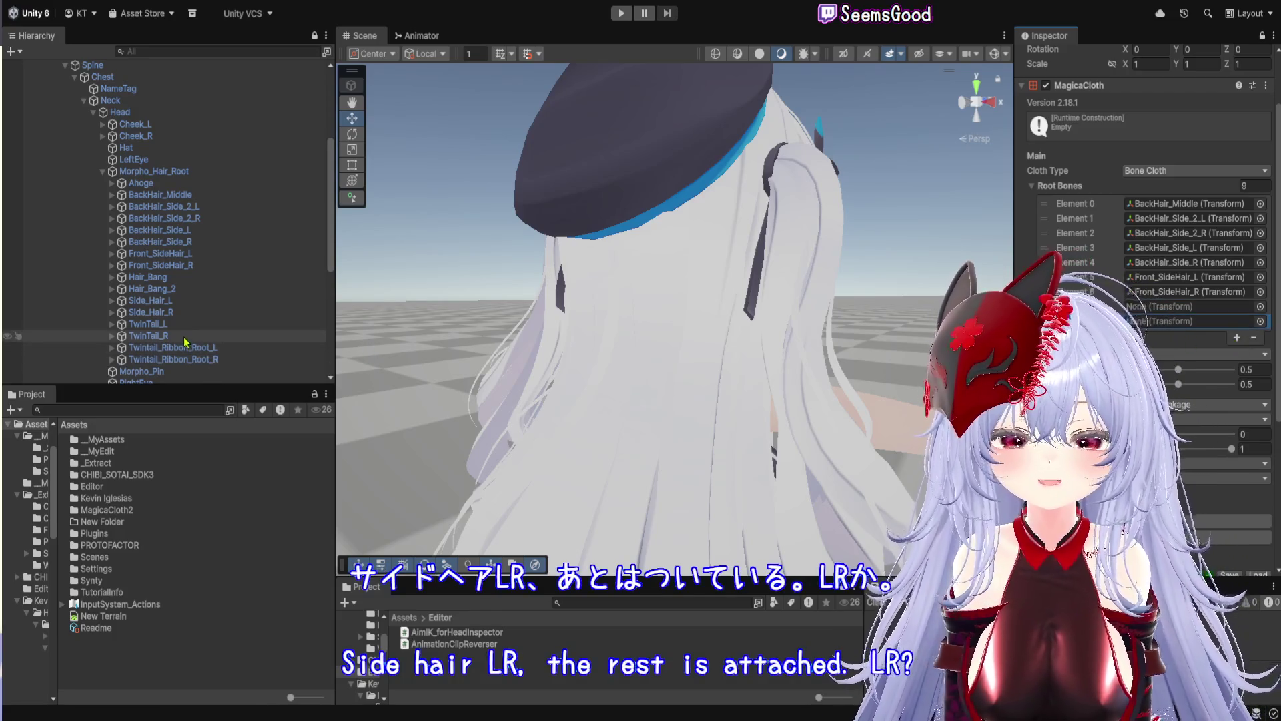
{"action": "left_click_drag", "start_coordinate": [1173, 319], "coordinate": [1173, 308]}
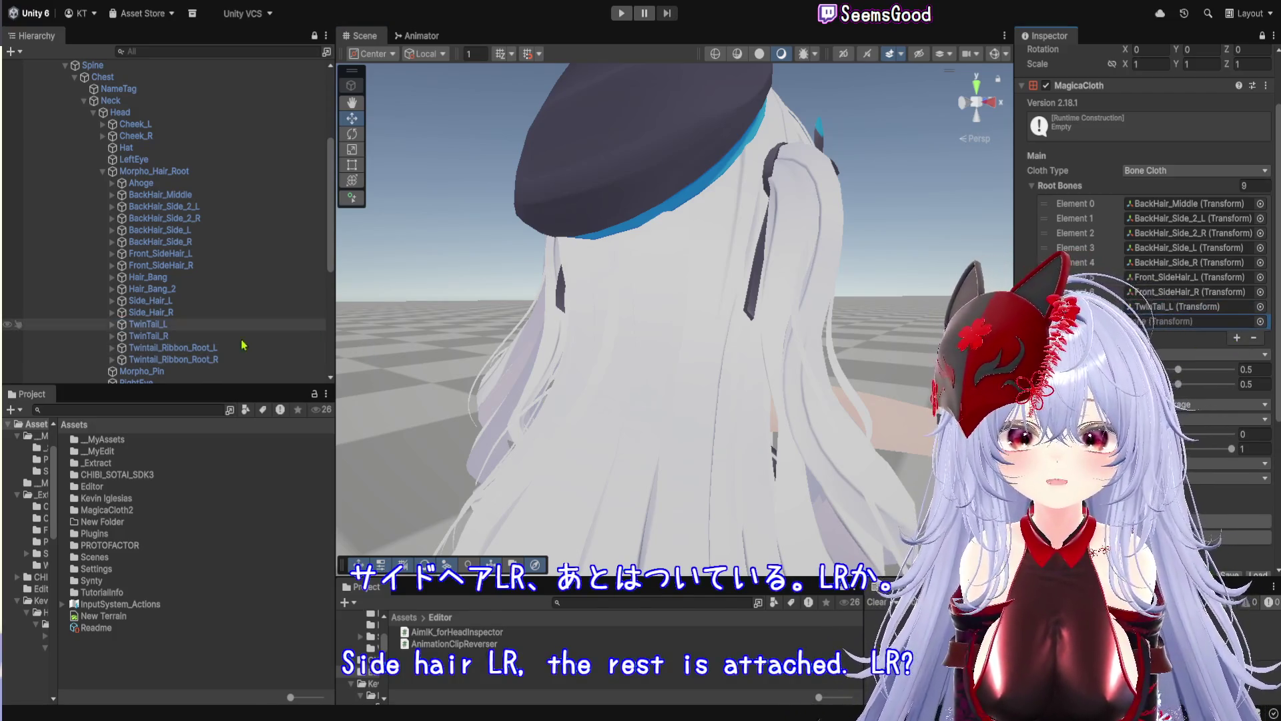
{"action": "left_click_drag", "start_coordinate": [148, 336], "coordinate": [864, 362]}
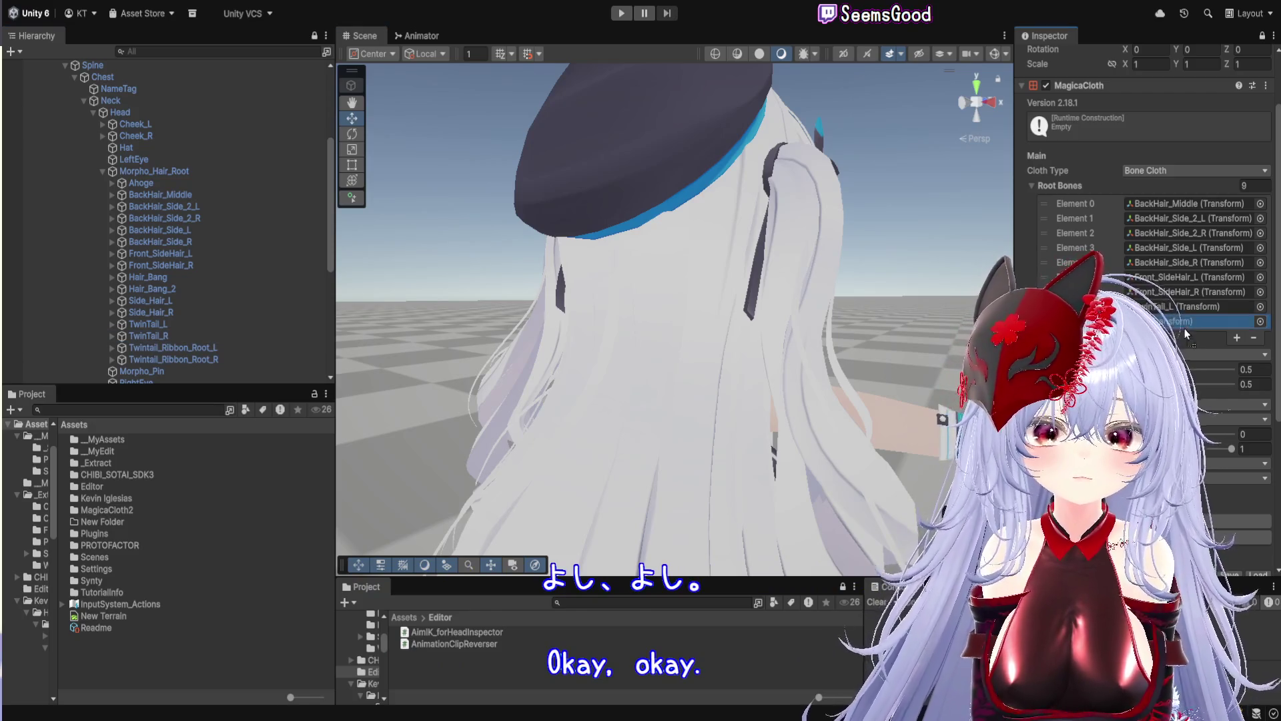
{"action": "scroll", "coordinate": [782, 355], "scroll_direction": "down", "scroll_amount": 2}
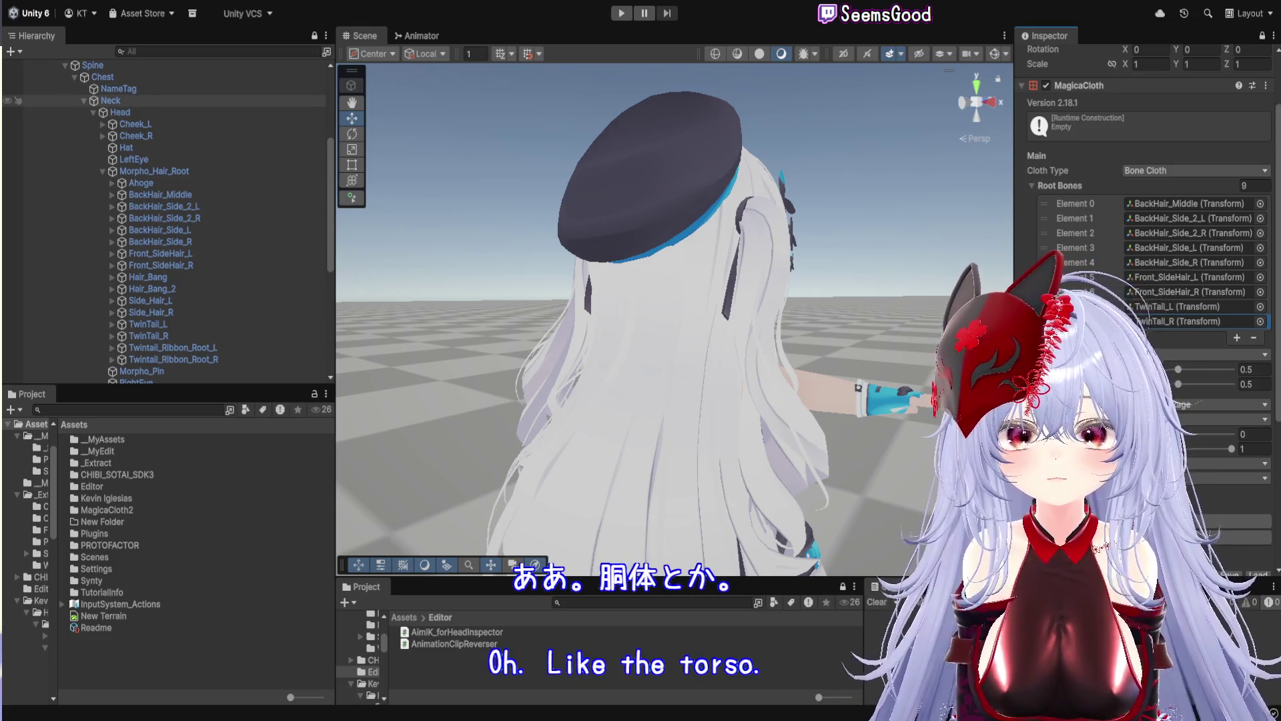
Frame the character's chest, turn on Scene gizmos for the cloth, and select the Chest bone
{"action": "double_click", "coordinate": [103, 77]}
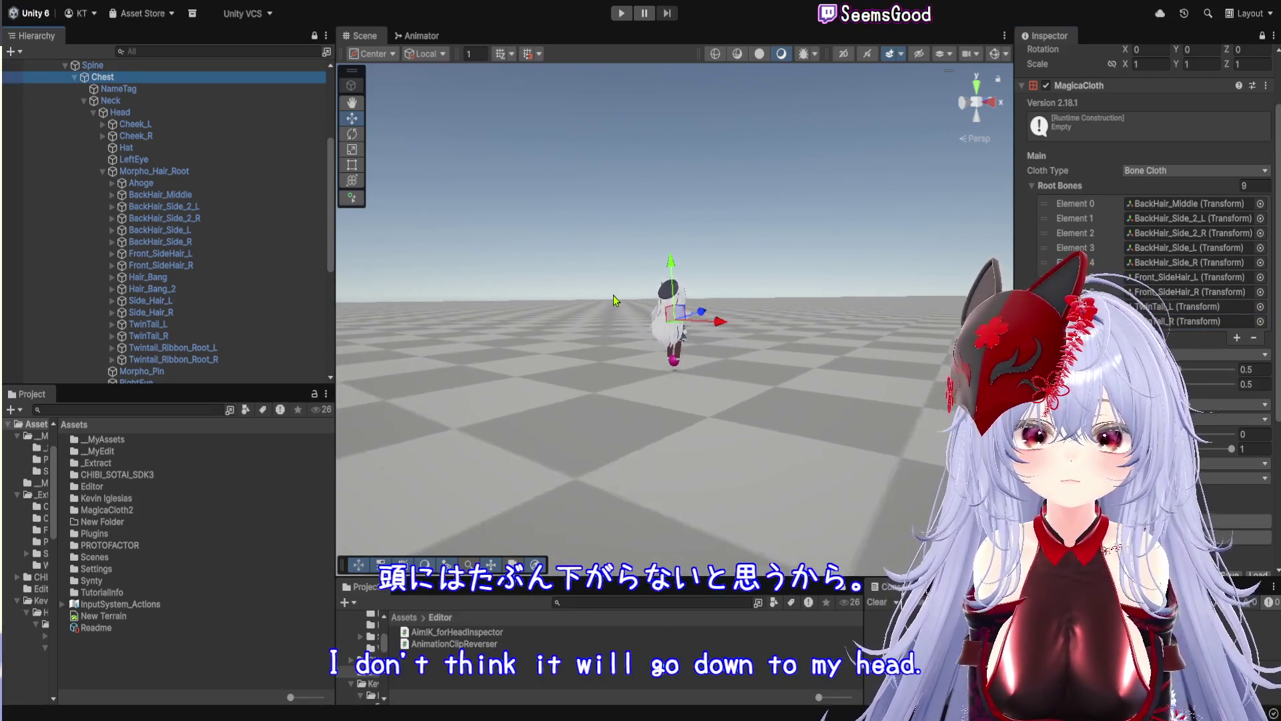
{"action": "left_click_drag", "start_coordinate": [614, 295], "coordinate": [458, 301]}
{"action": "key", "text": "f"}
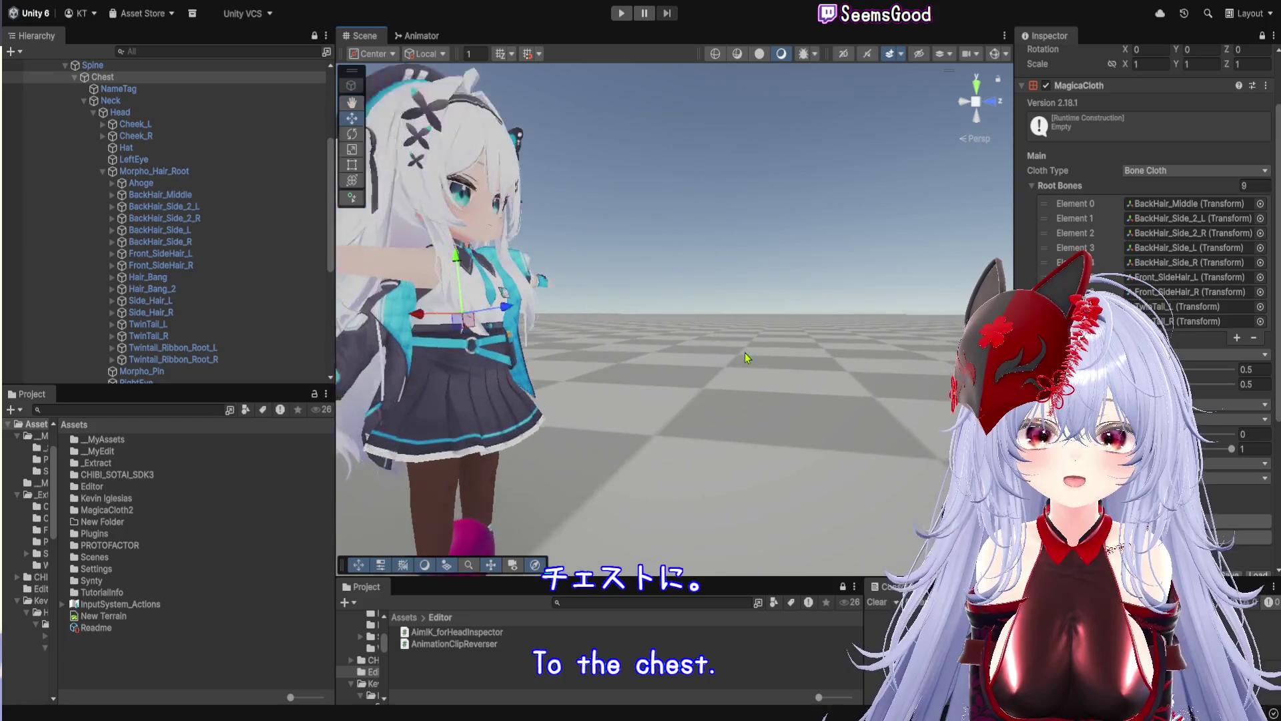
{"action": "left_click", "coordinate": [1001, 57]}
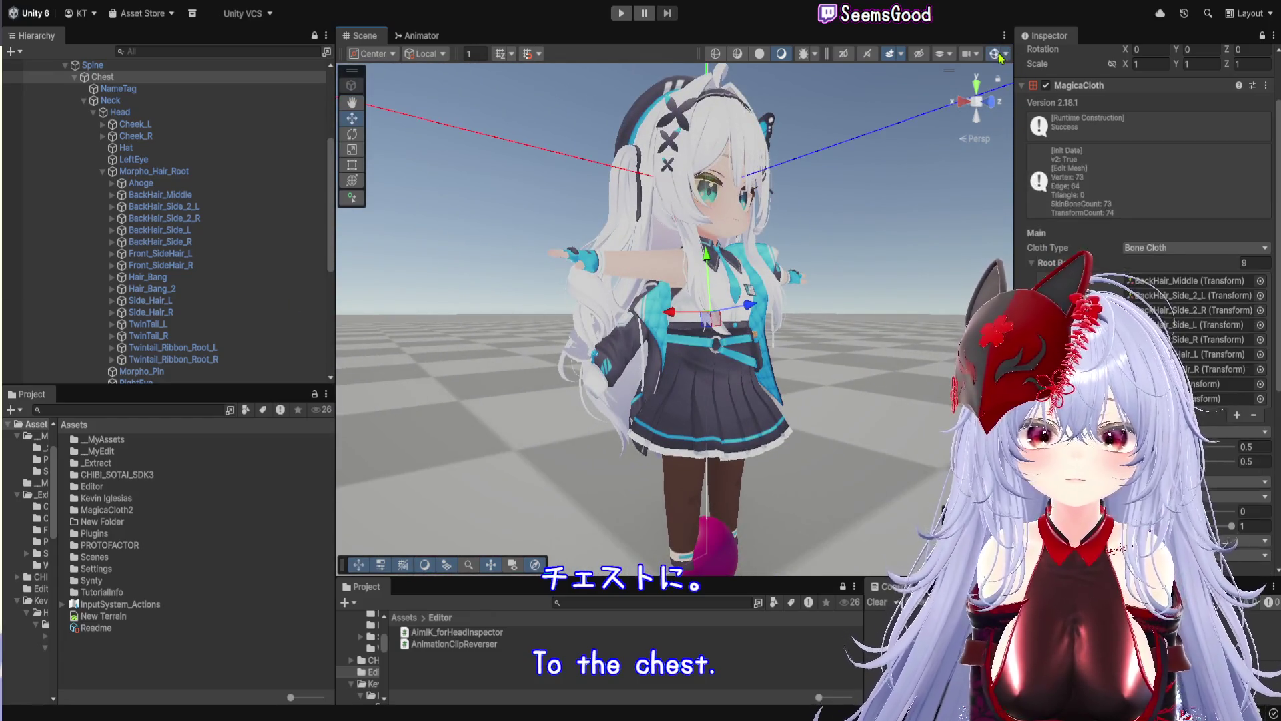
{"action": "scroll", "coordinate": [906, 345], "scroll_direction": "up", "scroll_amount": 2}
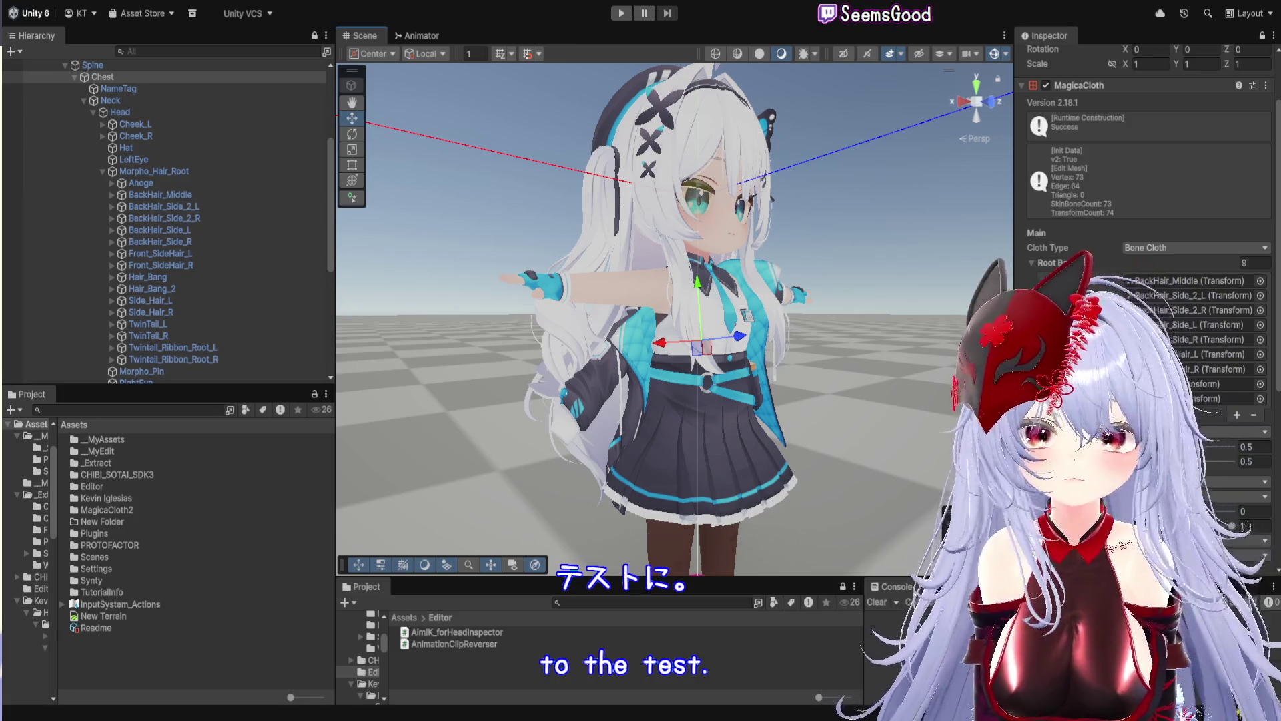
{"action": "left_click", "coordinate": [107, 77]}
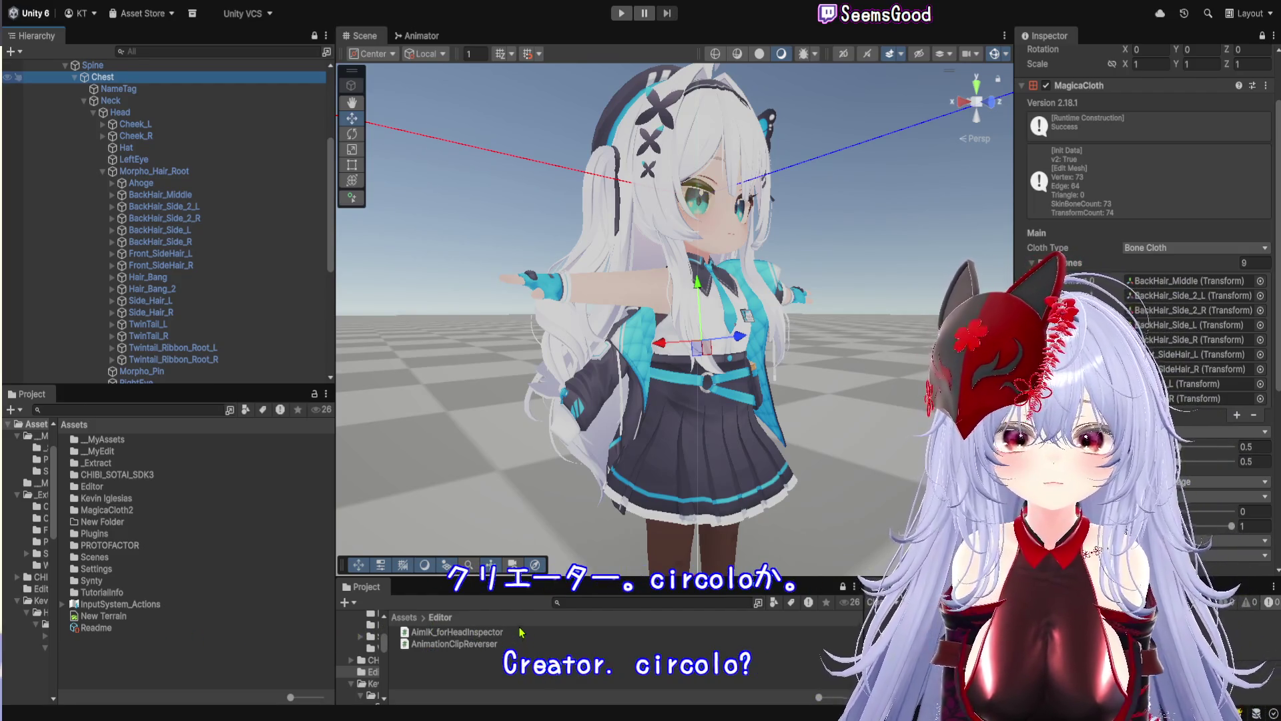
{"action": "scroll", "coordinate": [792, 312], "scroll_direction": "up", "scroll_amount": 4}
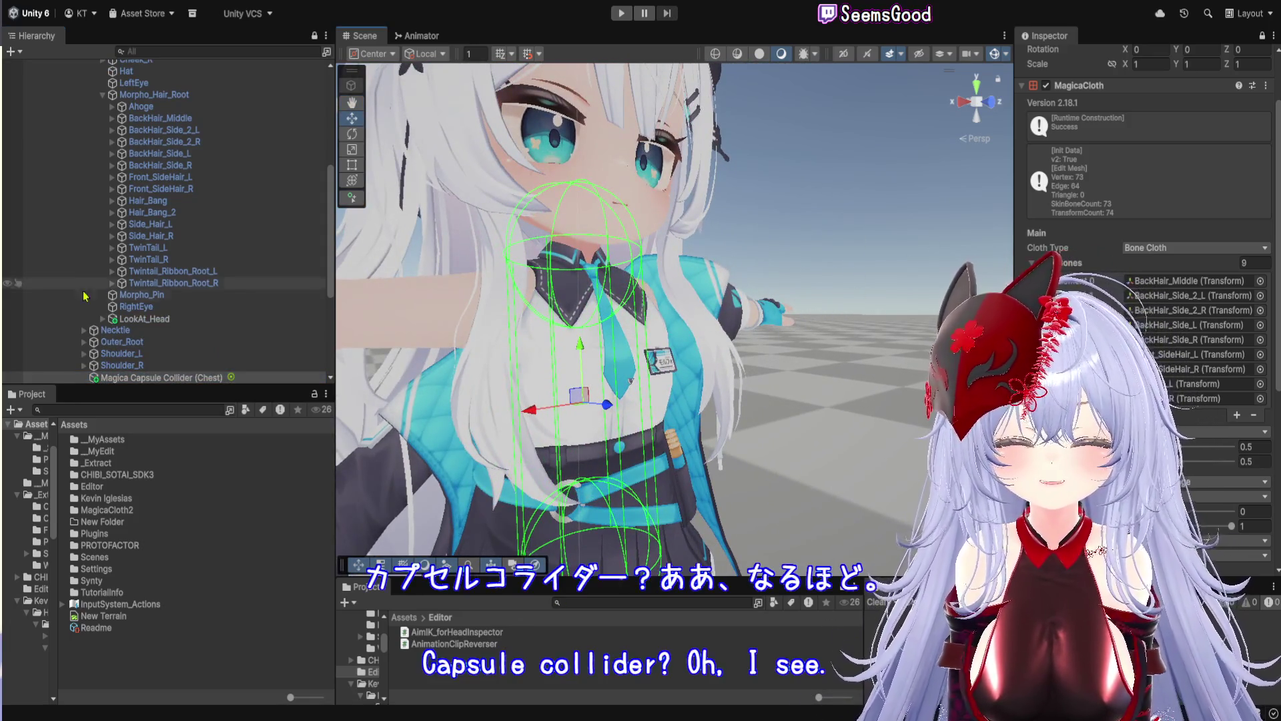
Select Magica Capsule Collider (Chest), unlock the Inspector, and orbit to view it sideways
{"action": "scroll", "coordinate": [86, 295], "scroll_direction": "down", "scroll_amount": 3}
{"action": "left_click", "coordinate": [221, 335]}
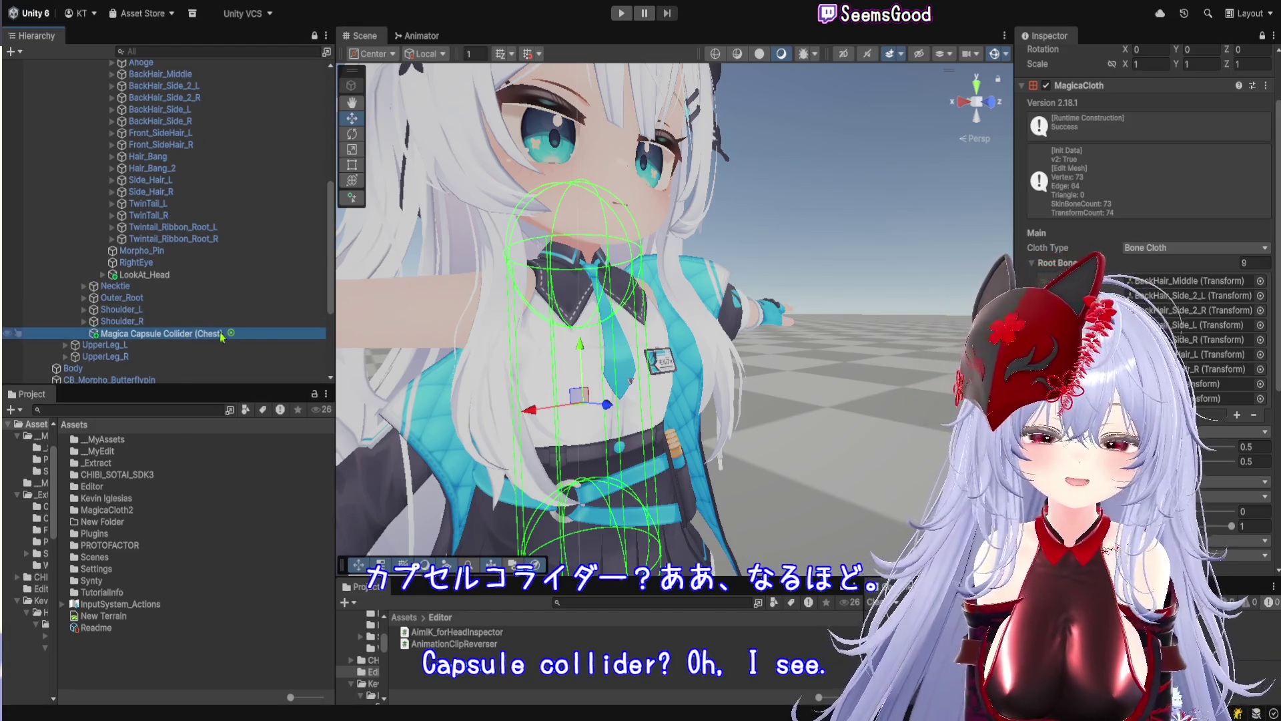
{"action": "left_click", "coordinate": [1262, 36]}
{"action": "mouse_move", "coordinate": [767, 320]}
{"action": "left_mouse_down"}
{"action": "mouse_move", "coordinate": [706, 325]}
{"action": "mouse_move", "coordinate": [849, 319]}
{"action": "left_mouse_up"}
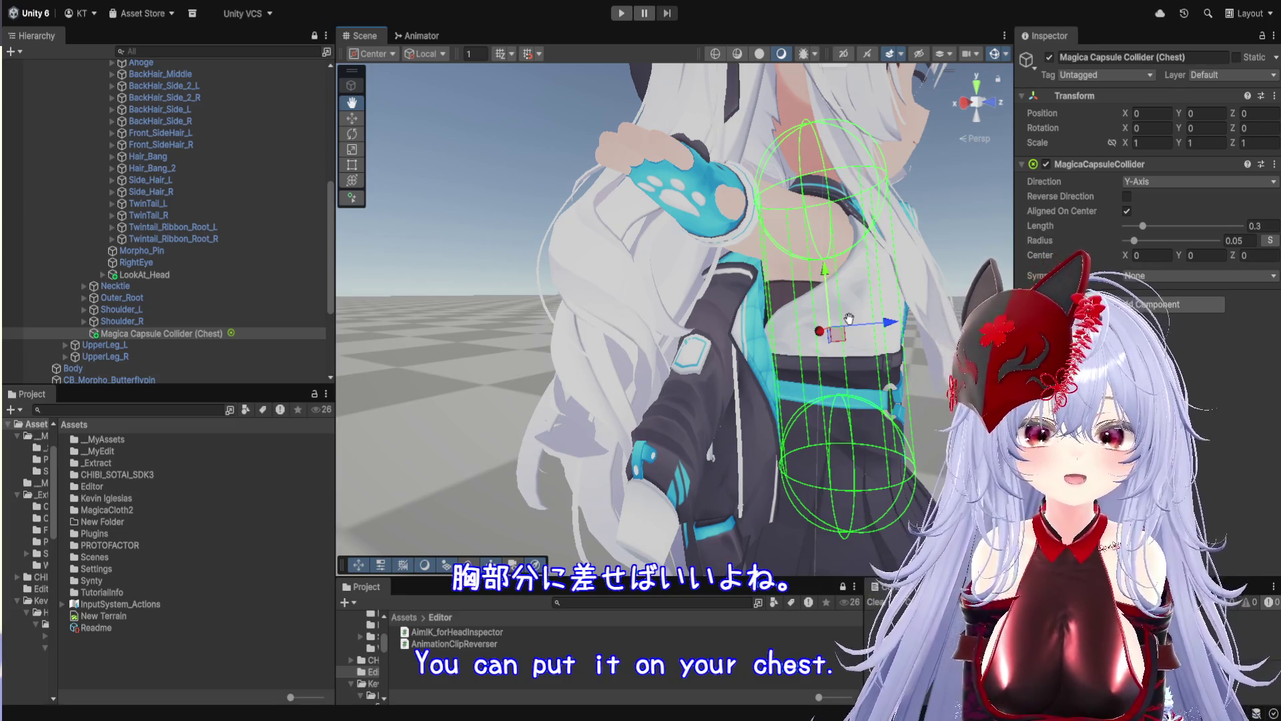
Tilt the chest capsule collider to 10° on the X rotation
{"action": "key", "text": "w"}
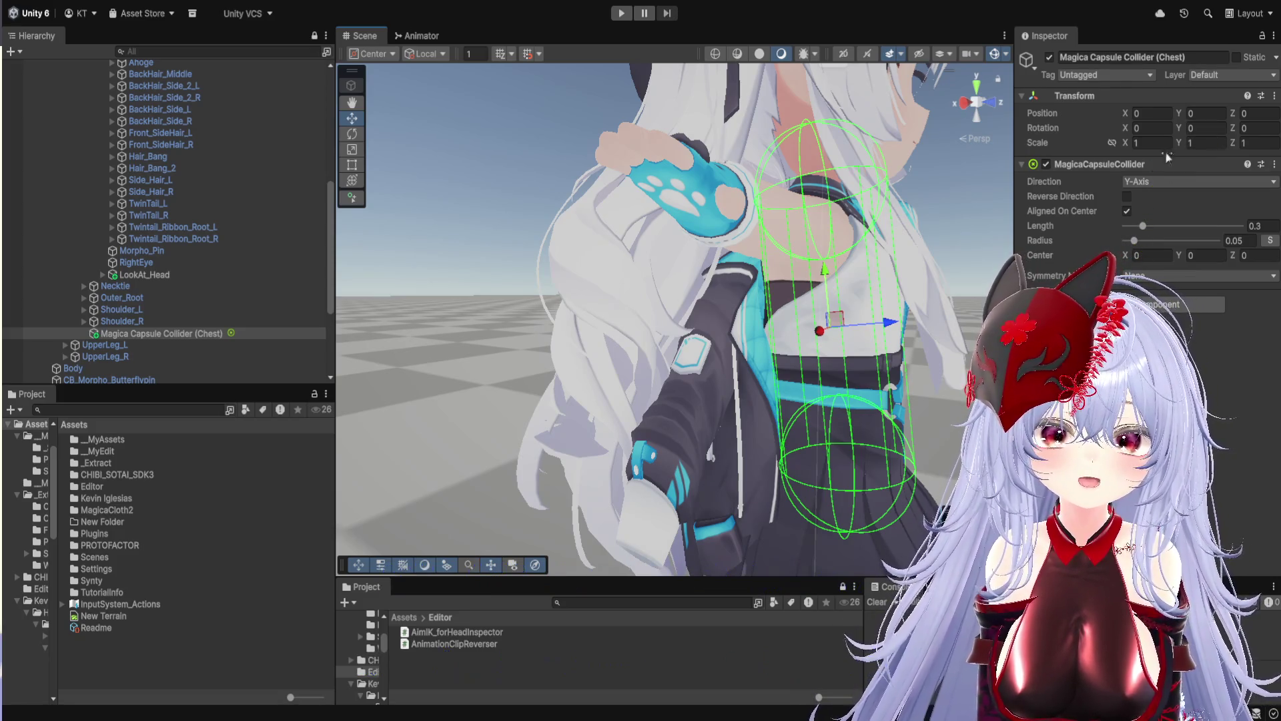
{"action": "left_click", "coordinate": [1159, 128]}
{"action": "type", "text": "30"}
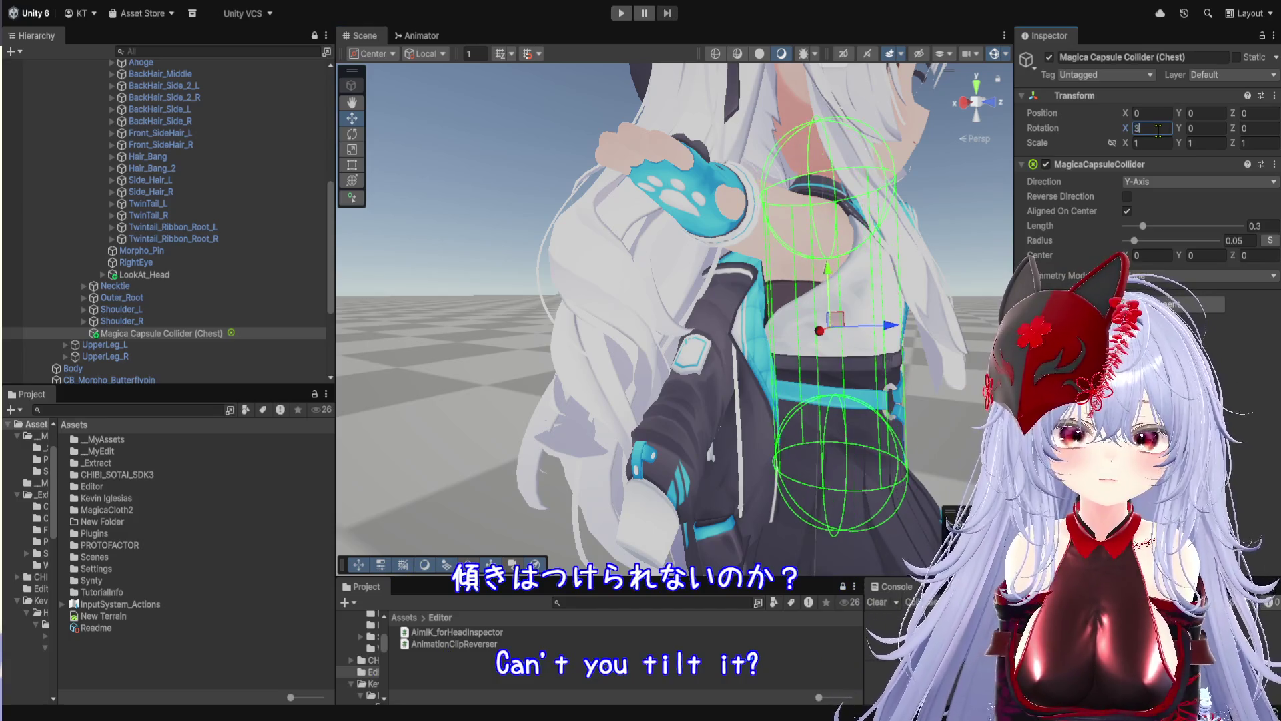
{"action": "key", "text": "Return"}
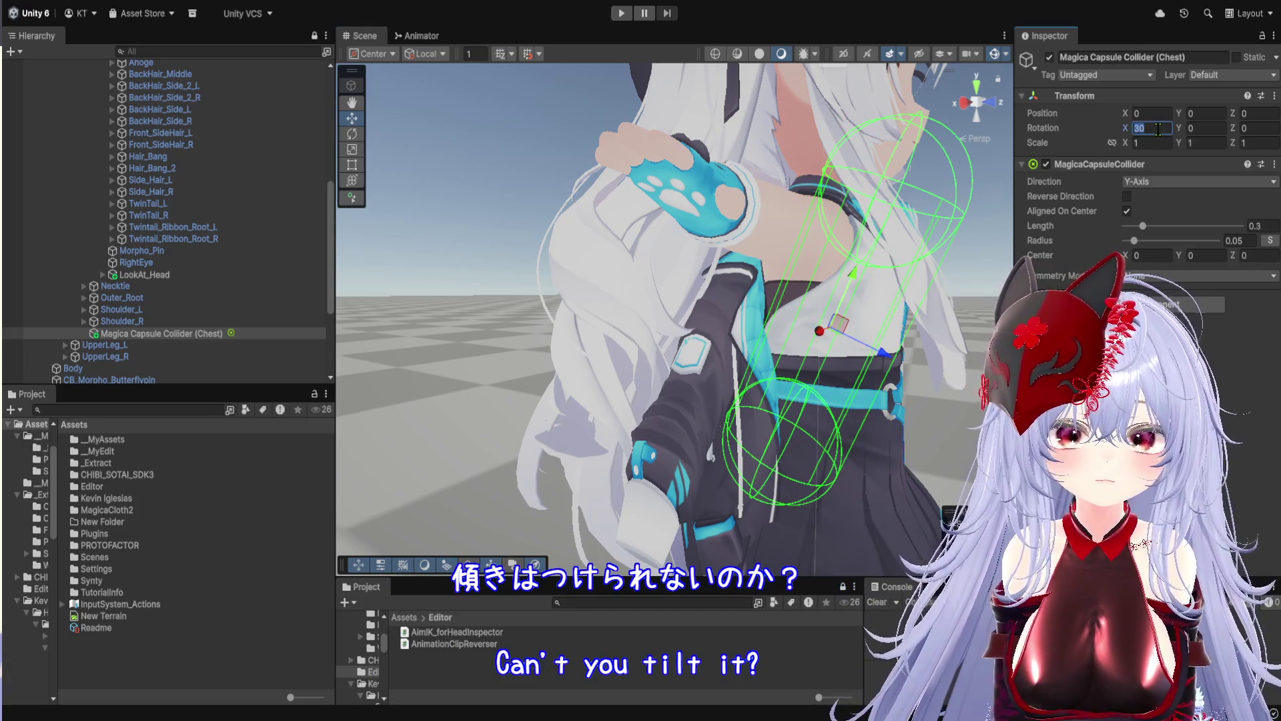
{"action": "type", "text": "20"}
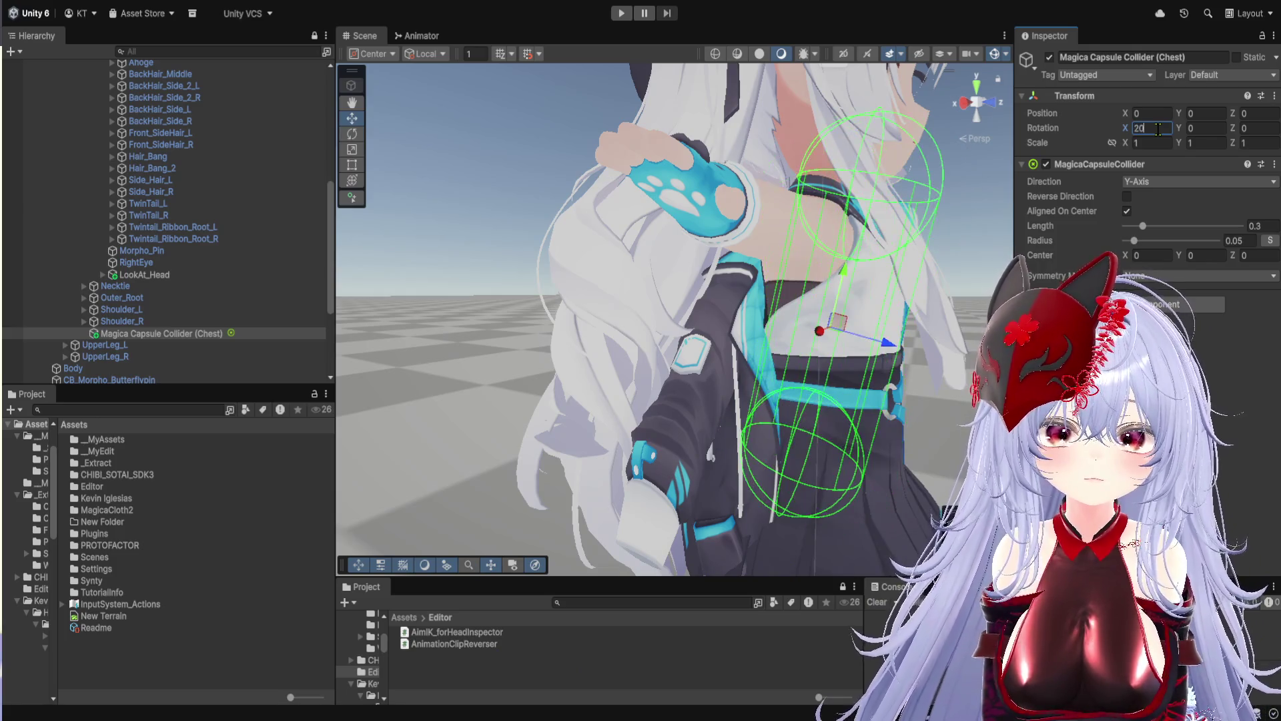
{"action": "type", "text": "10"}
{"action": "left_click_drag", "start_coordinate": [934, 314], "coordinate": [694, 347]}
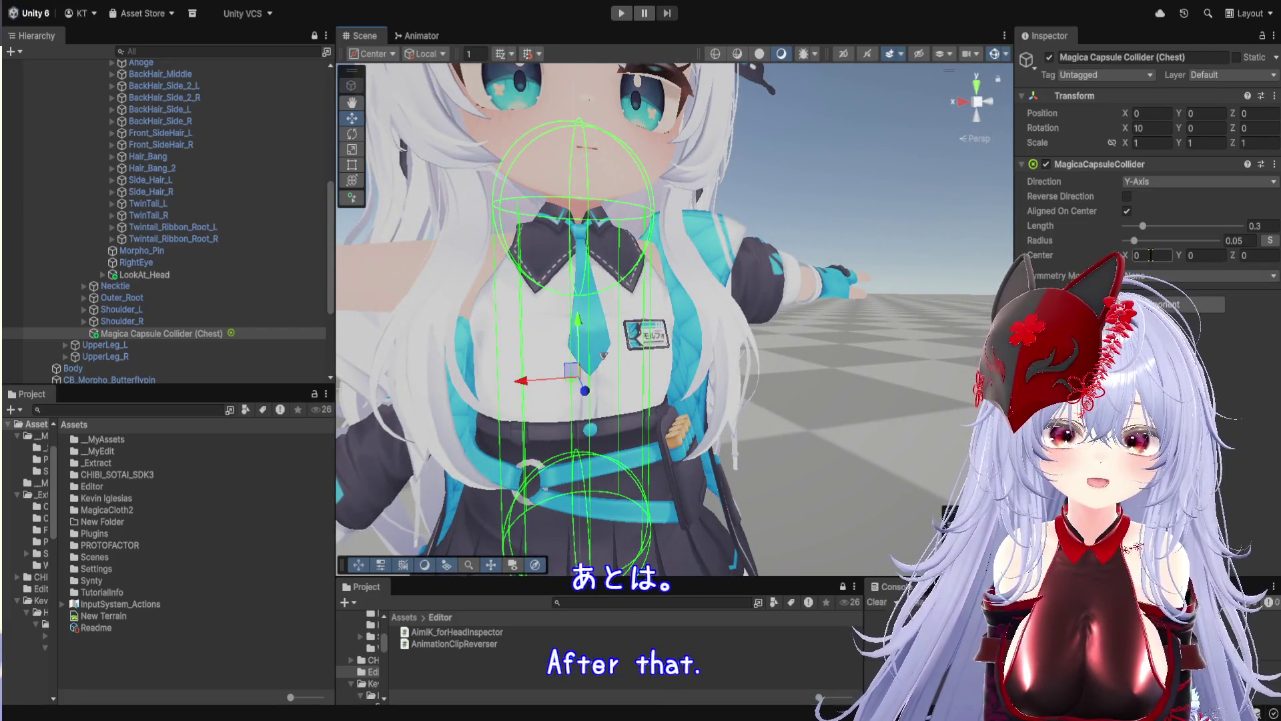
Widen the capsule collider's radius to about 0.073 so it covers the chest
{"action": "scroll", "coordinate": [698, 315], "scroll_direction": "down", "scroll_amount": 5}
{"action": "left_click_drag", "start_coordinate": [698, 315], "coordinate": [665, 342]}
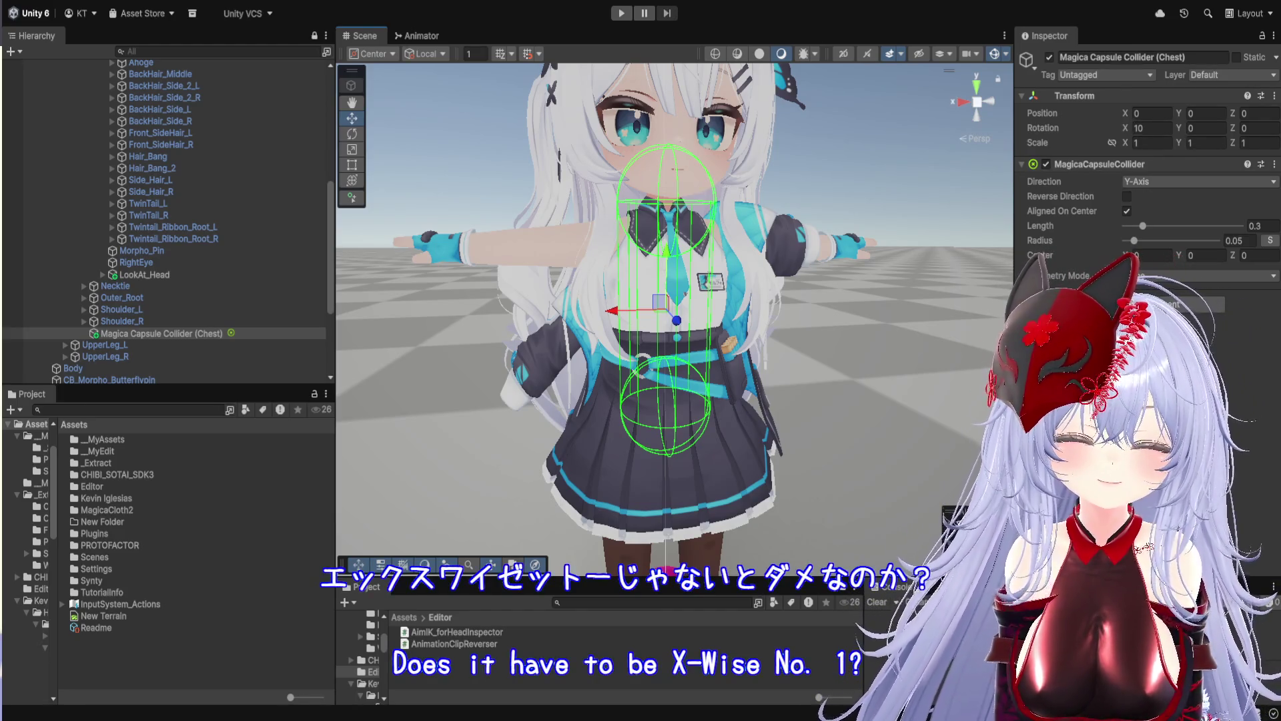
{"action": "left_click_drag", "start_coordinate": [1134, 240], "coordinate": [1141, 245]}
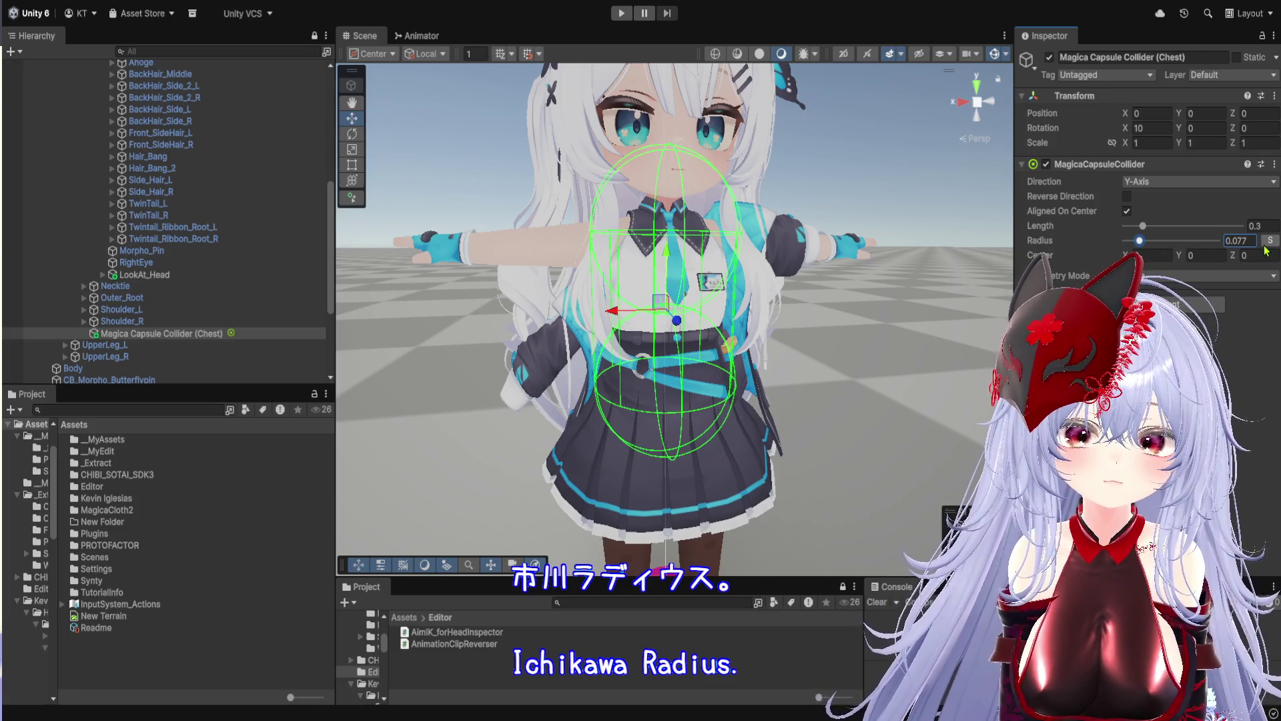
{"action": "left_click_drag", "start_coordinate": [1140, 242], "coordinate": [1139, 246]}
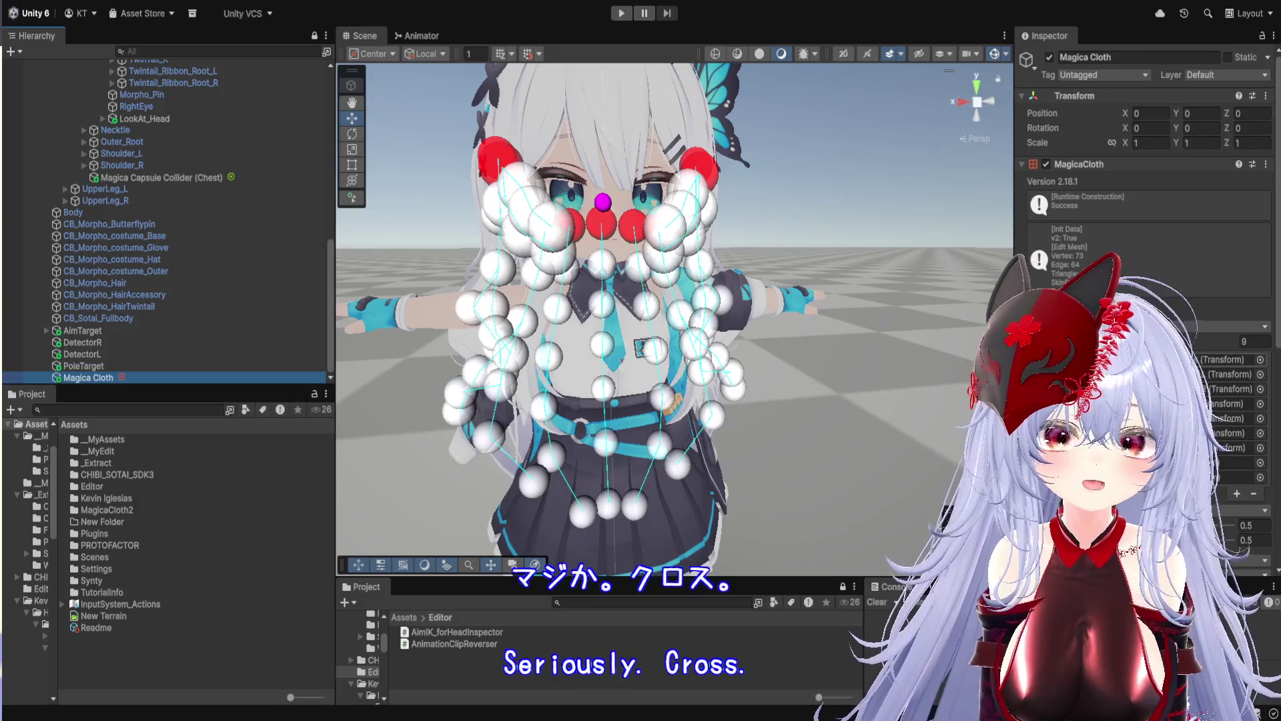
Review the cloth's Root Bones, Connection Mode and Parameters, then remove the extra Collider List entry
{"action": "mouse_move", "coordinate": [869, 389]}
{"action": "left_mouse_down"}
{"action": "mouse_move", "coordinate": [835, 395]}
{"action": "mouse_move", "coordinate": [880, 394]}
{"action": "left_mouse_up"}
{"action": "scroll", "coordinate": [1148, 300], "scroll_direction": "down", "scroll_amount": 1}
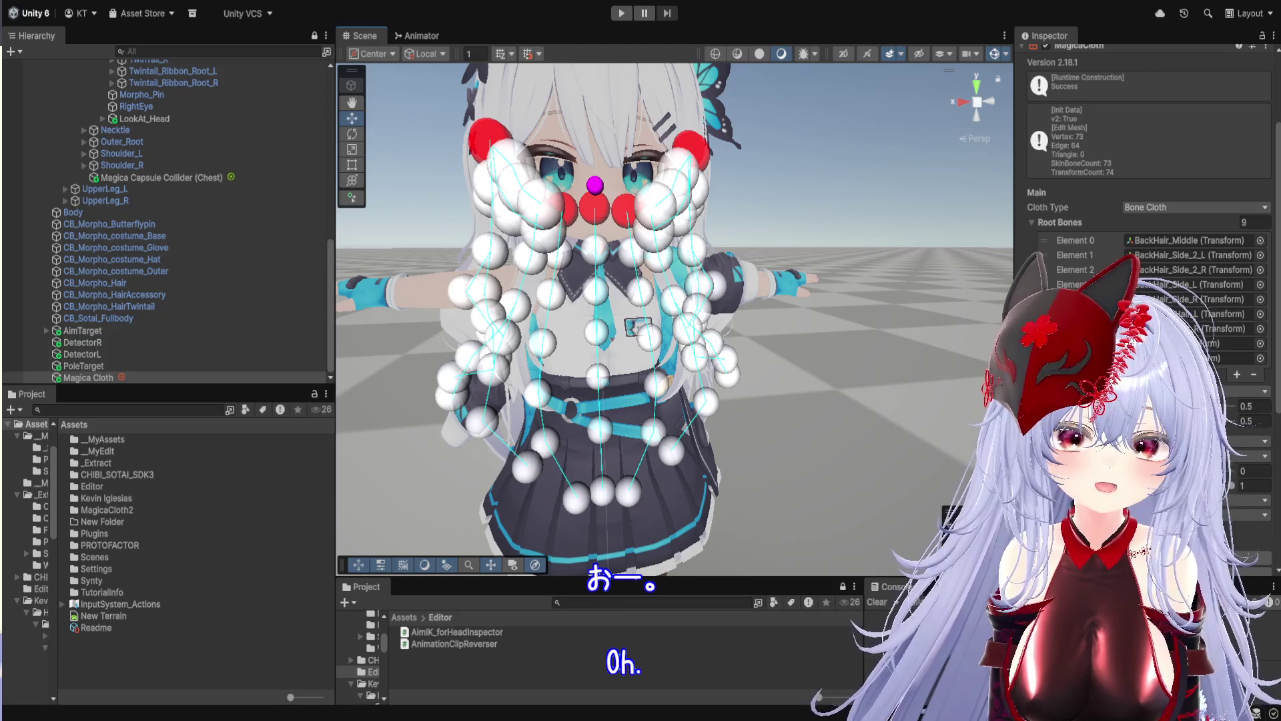
{"action": "scroll", "coordinate": [1147, 201], "scroll_direction": "down", "scroll_amount": 3}
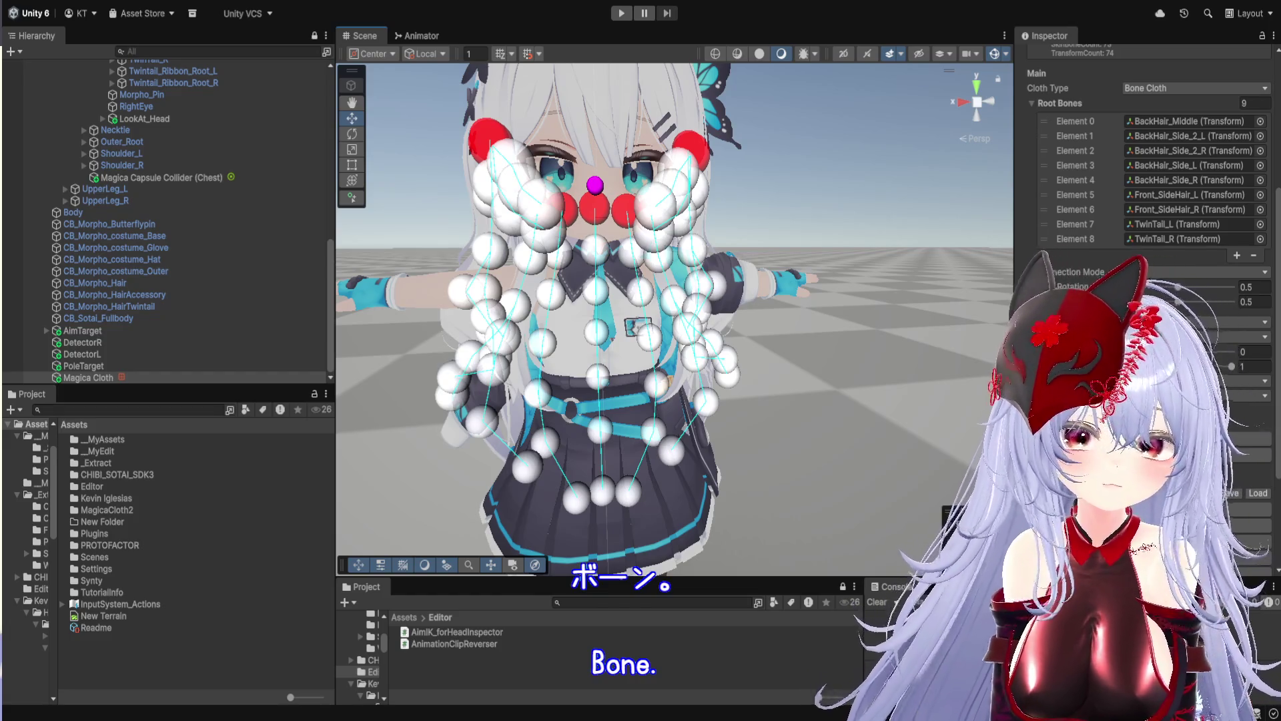
{"action": "scroll", "coordinate": [1148, 166], "scroll_direction": "down", "scroll_amount": 5}
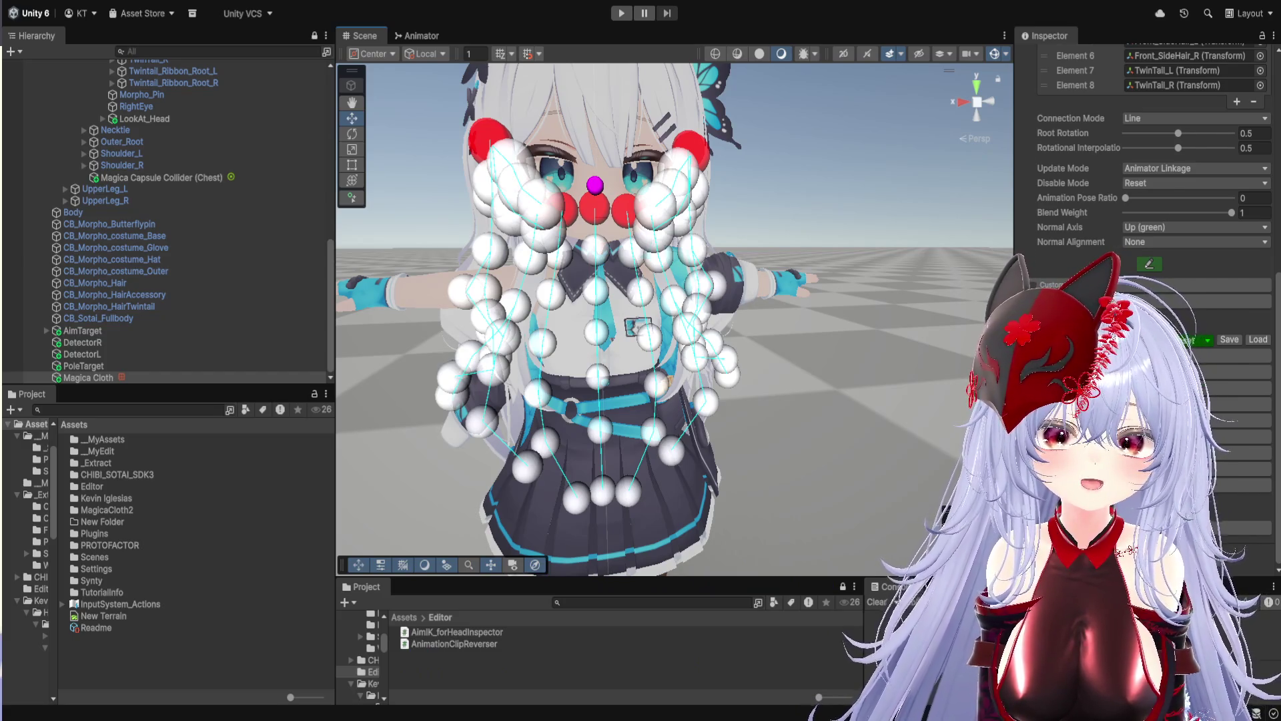
{"action": "scroll", "coordinate": [1148, 167], "scroll_direction": "up", "scroll_amount": 5}
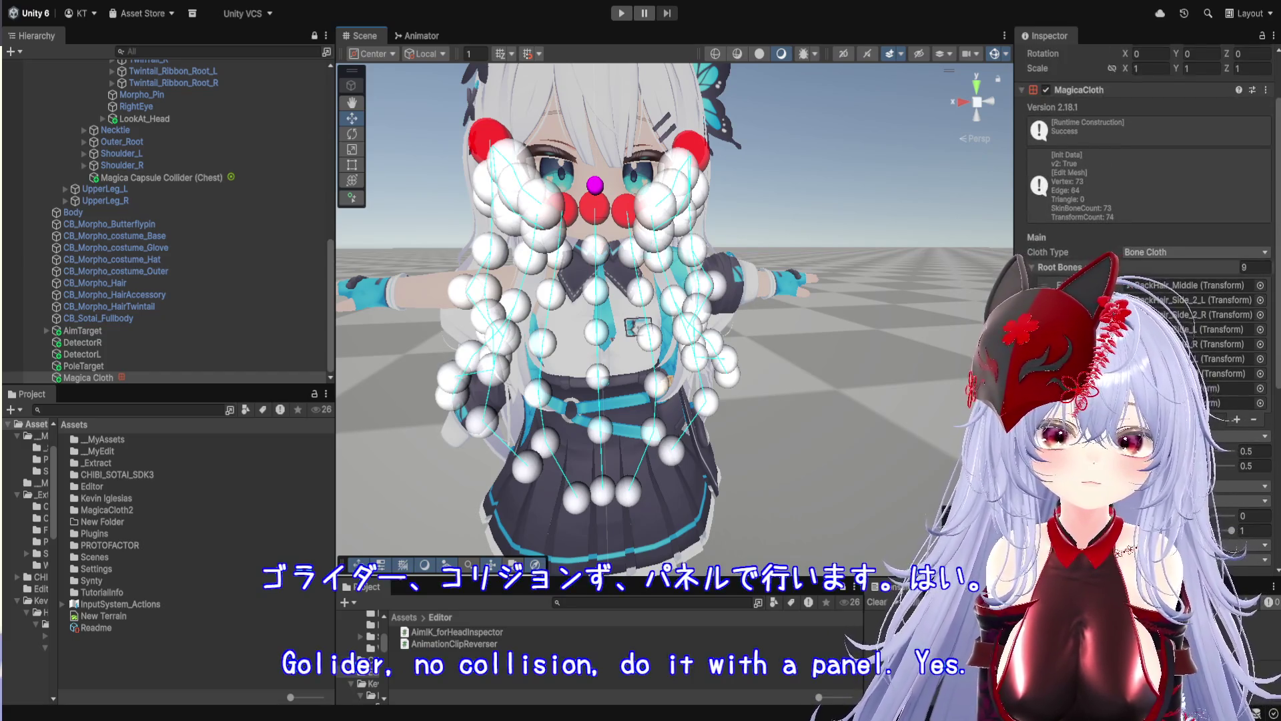
{"action": "scroll", "coordinate": [1148, 166], "scroll_direction": "up", "scroll_amount": 2}
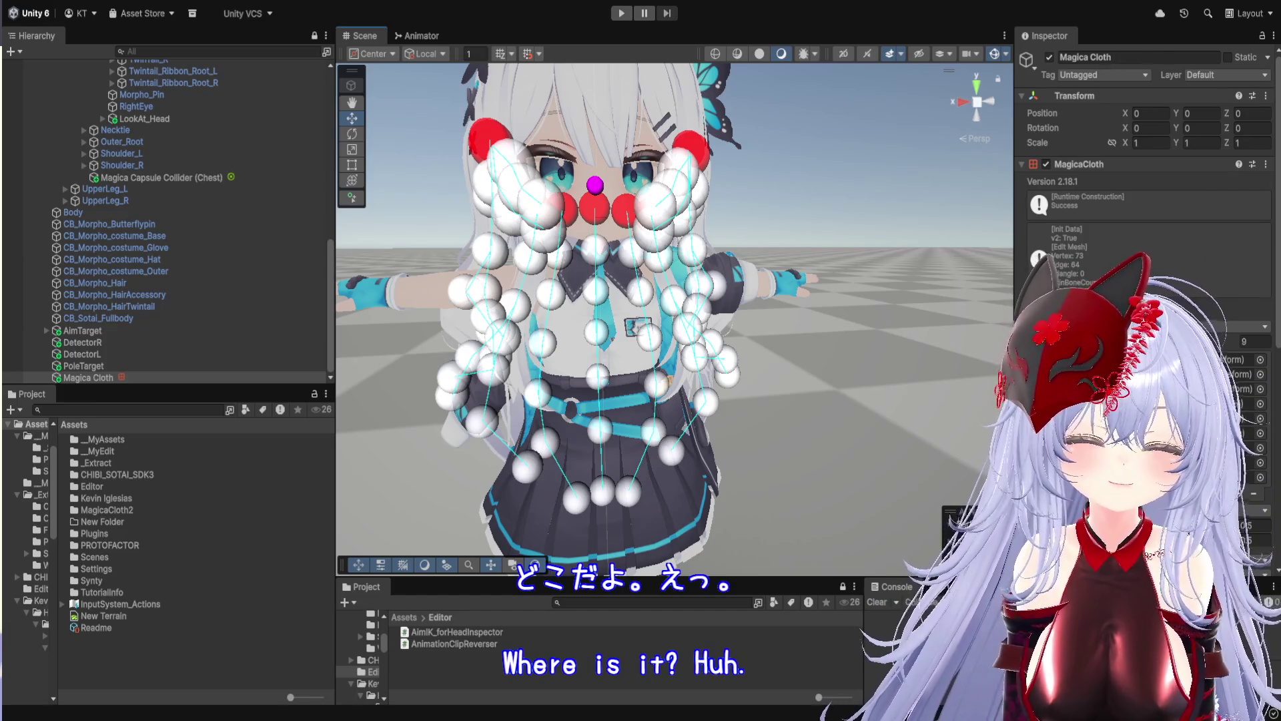
{"action": "scroll", "coordinate": [1147, 200], "scroll_direction": "down", "scroll_amount": 4}
{"action": "scroll", "coordinate": [1148, 150], "scroll_direction": "down", "scroll_amount": 3}
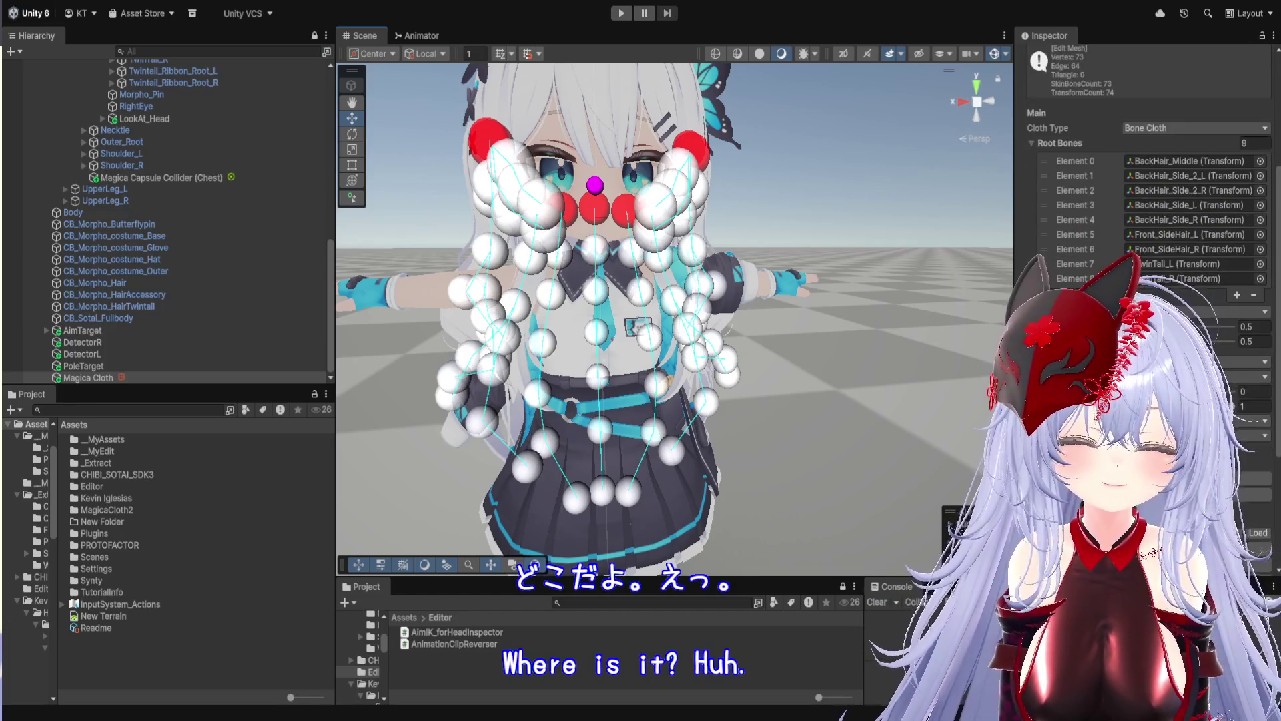
{"action": "scroll", "coordinate": [1148, 150], "scroll_direction": "down", "scroll_amount": 3}
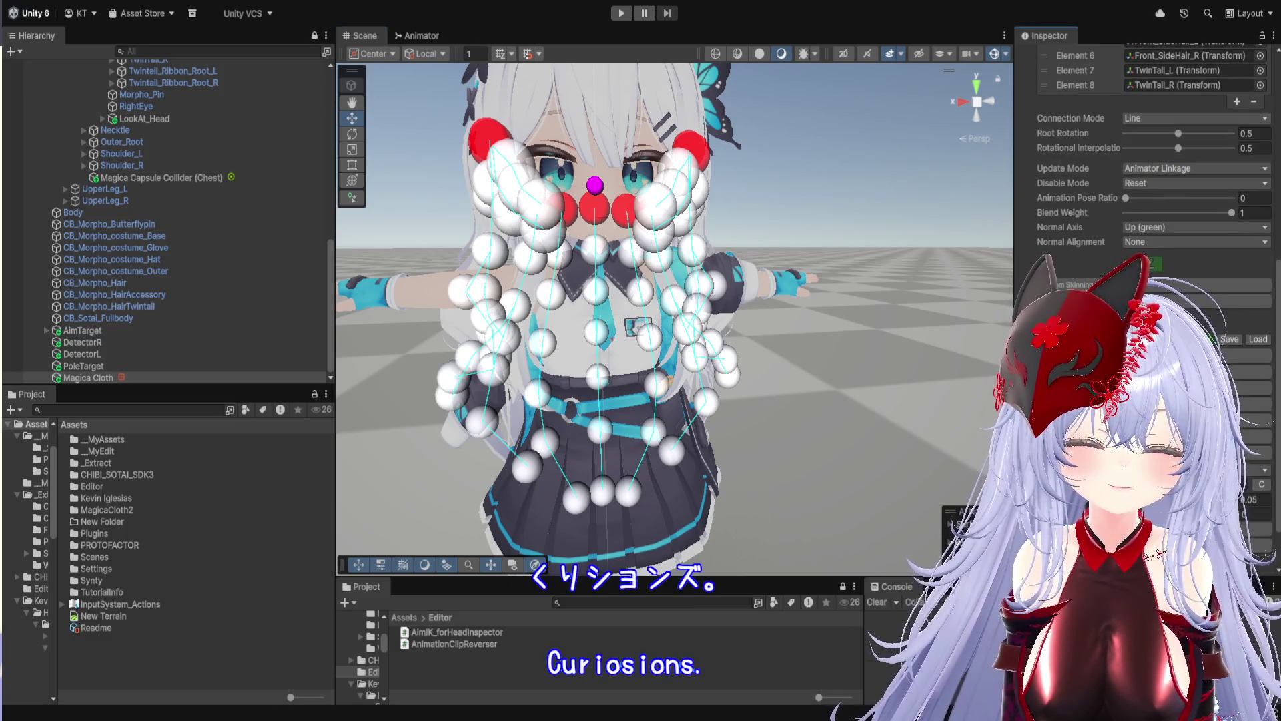
{"action": "scroll", "coordinate": [1147, 150], "scroll_direction": "down", "scroll_amount": 1}
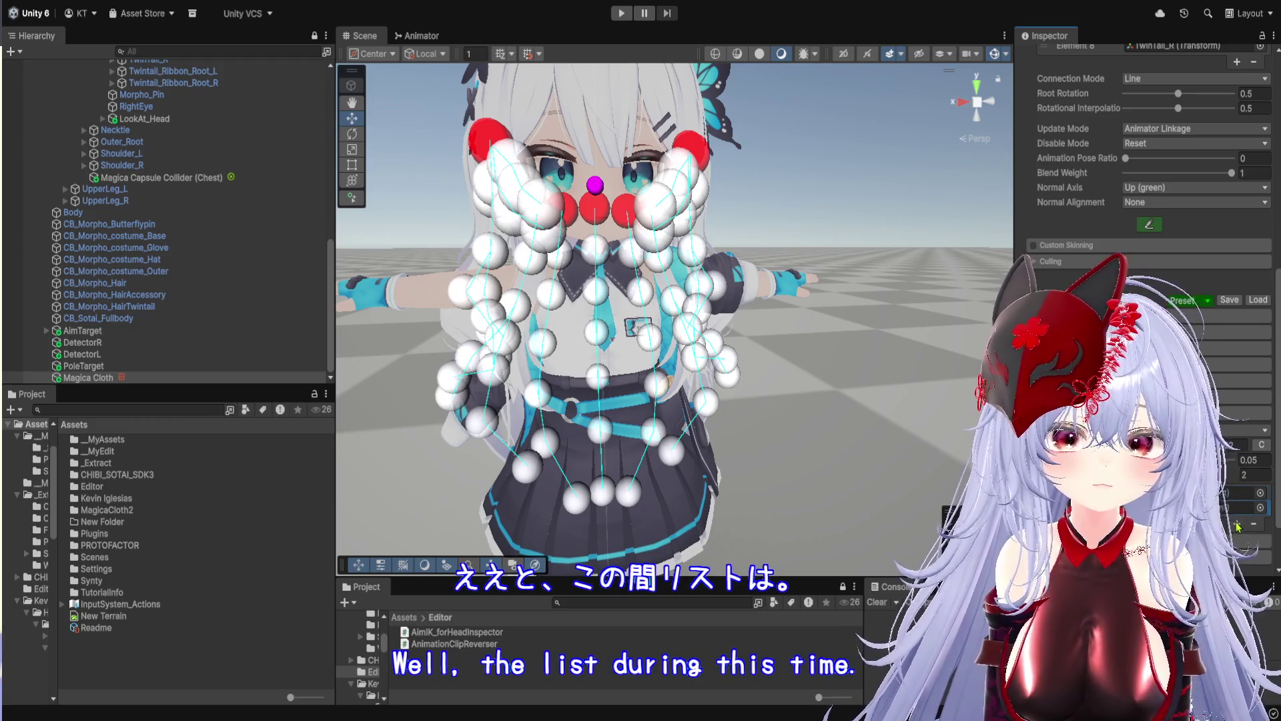
{"action": "left_click", "coordinate": [1255, 525]}
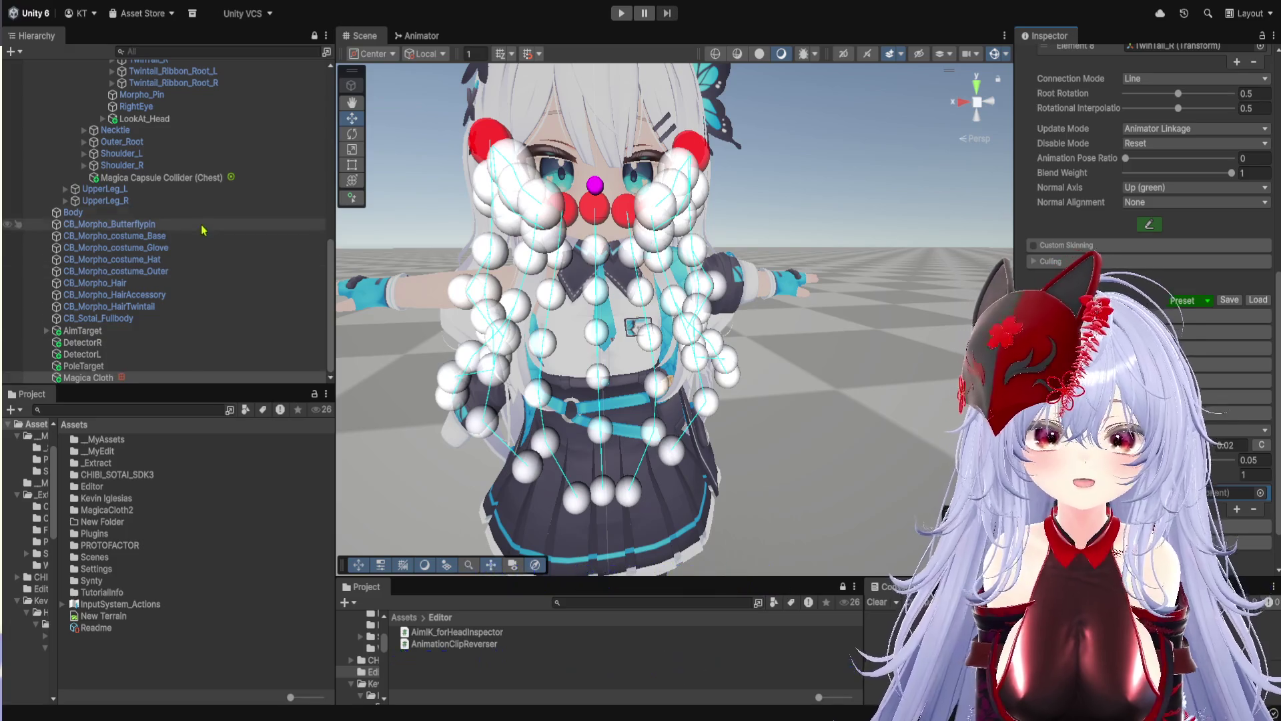
Assign Magica Capsule Collider (Chest) to the Collider List and enter Play mode to test
{"action": "left_click", "coordinate": [200, 179]}
{"action": "left_click_drag", "start_coordinate": [200, 178], "coordinate": [1241, 493]}
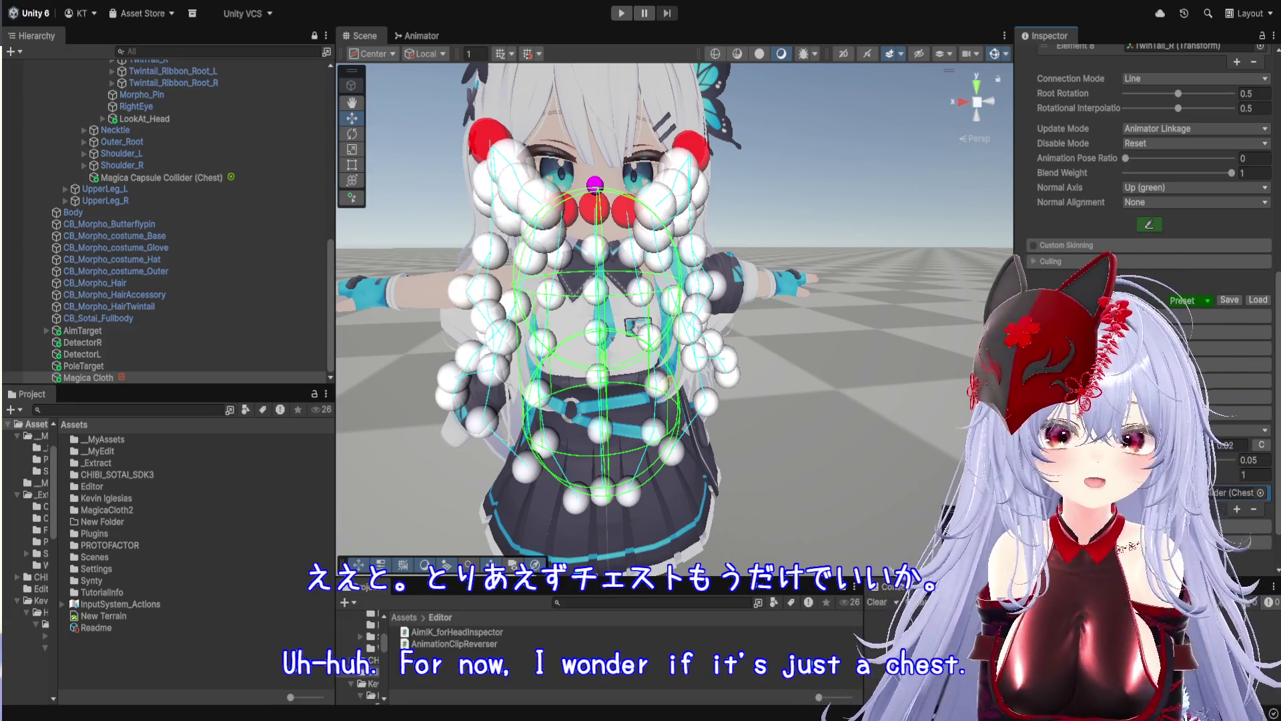
{"action": "scroll", "coordinate": [1148, 301], "scroll_direction": "down", "scroll_amount": 2}
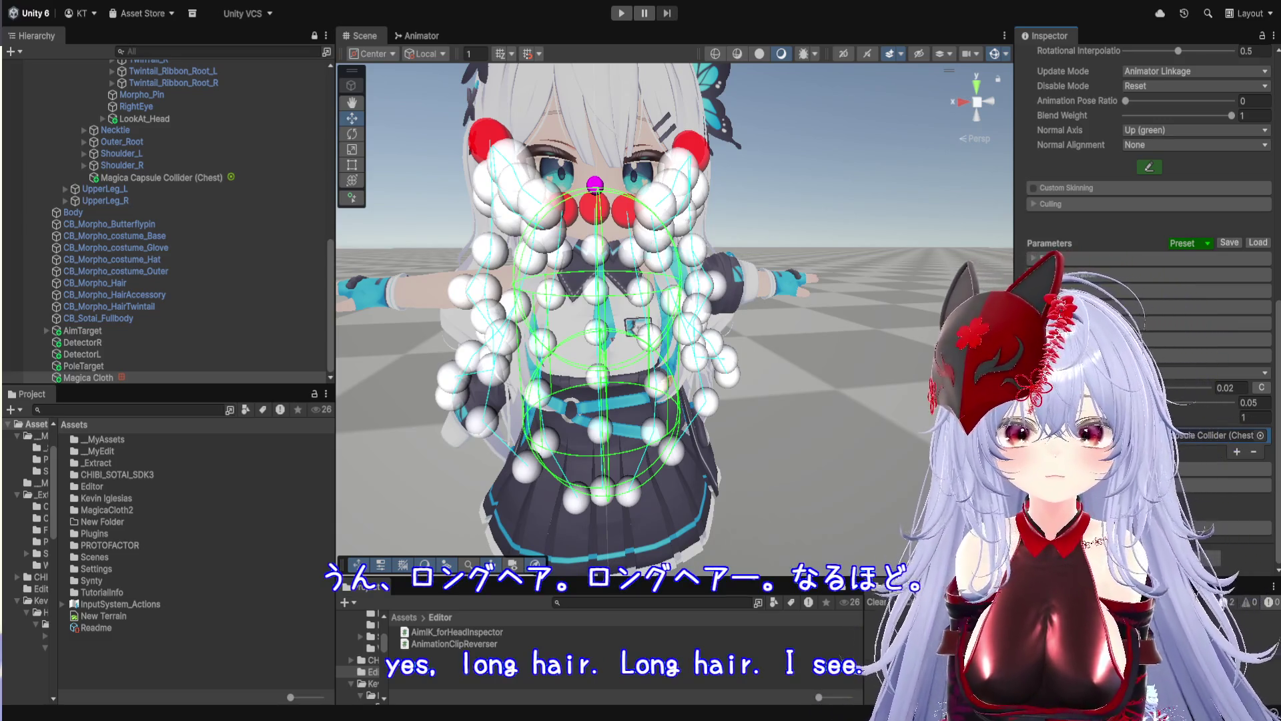
{"action": "scroll", "coordinate": [694, 122], "scroll_direction": "down", "scroll_amount": 5}
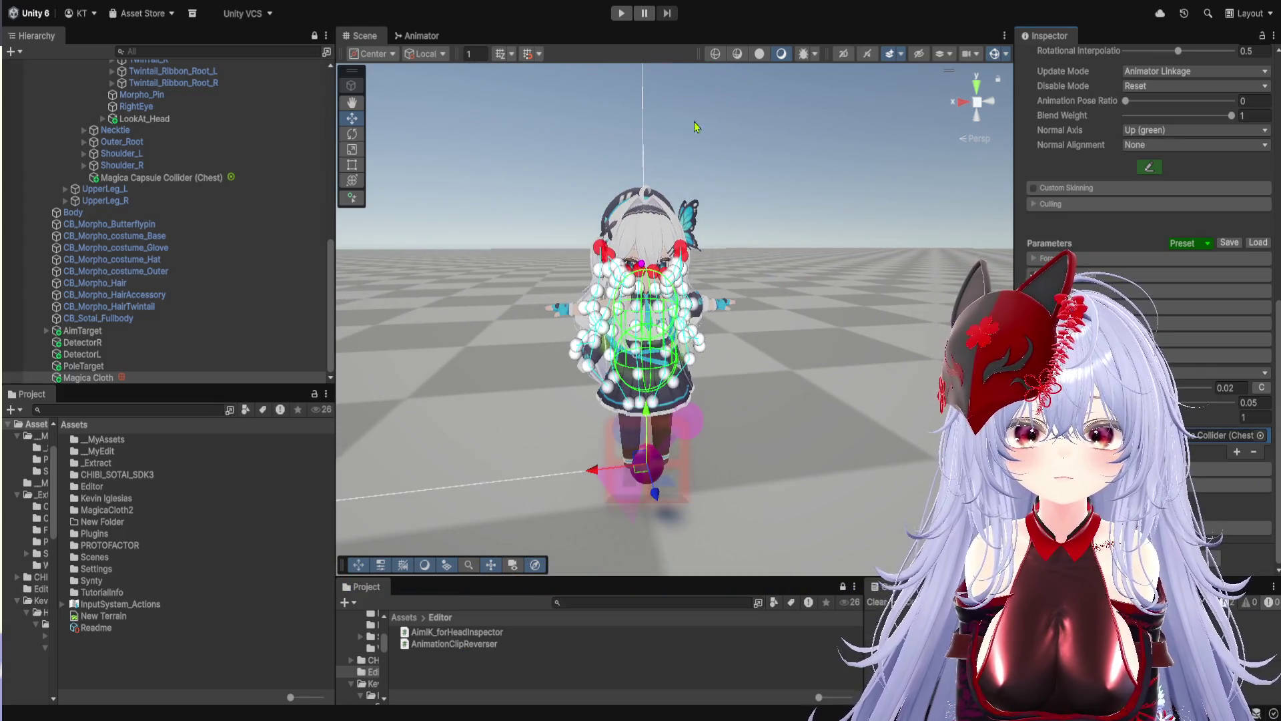
{"action": "key", "text": "ctrl+p"}
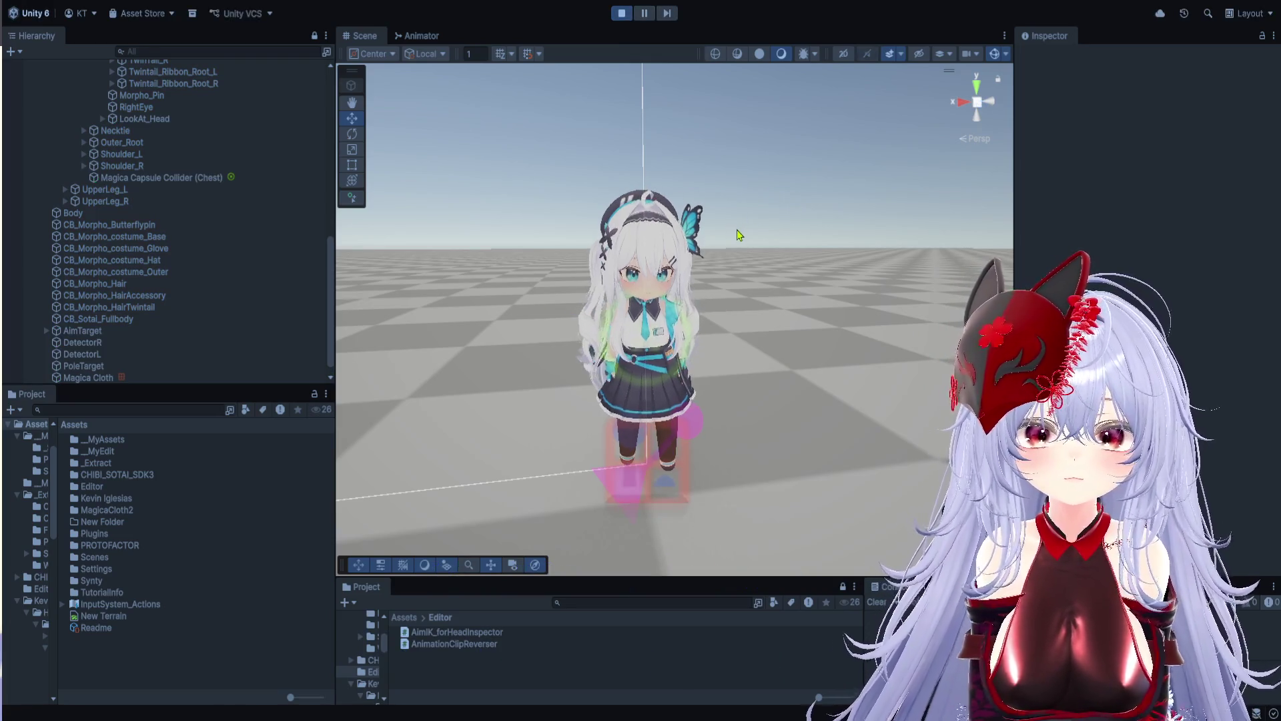
{"action": "scroll", "coordinate": [740, 237], "scroll_direction": "up", "scroll_amount": 5}
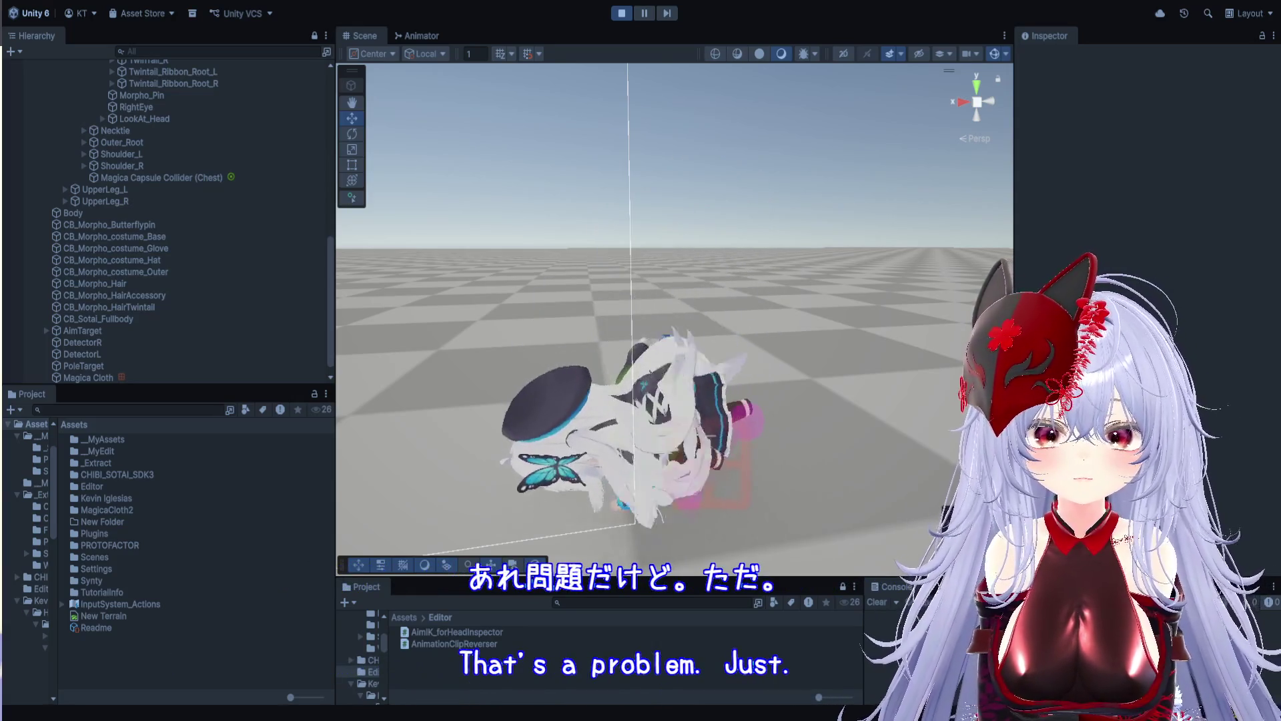
{"action": "scroll", "coordinate": [551, 376], "scroll_direction": "up", "scroll_amount": 5}
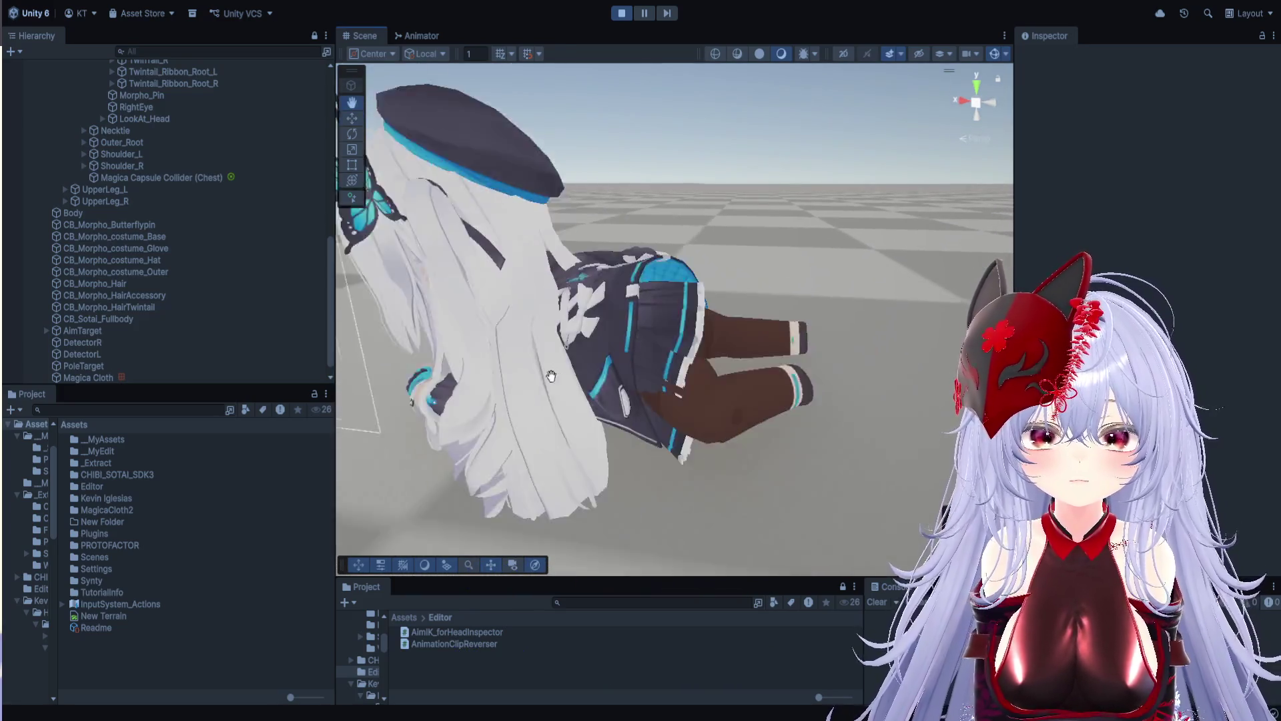
{"action": "left_click_drag", "start_coordinate": [551, 375], "coordinate": [521, 398]}
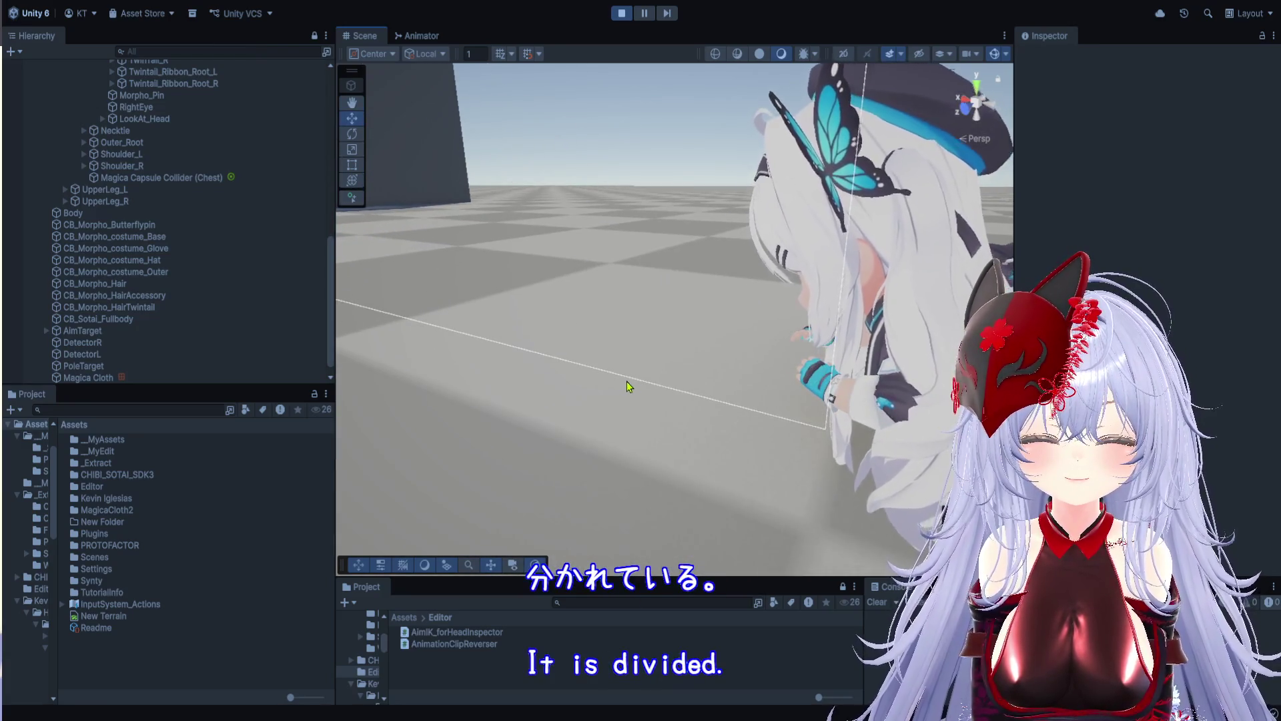
Orbit around the prone avatar to inspect its hair, then stop Play mode
{"action": "mouse_move", "coordinate": [736, 389]}
{"action": "left_mouse_down"}
{"action": "mouse_move", "coordinate": [664, 365]}
{"action": "mouse_move", "coordinate": [643, 406]}
{"action": "mouse_move", "coordinate": [538, 410]}
{"action": "mouse_move", "coordinate": [743, 421]}
{"action": "mouse_move", "coordinate": [734, 429]}
{"action": "mouse_move", "coordinate": [661, 375]}
{"action": "left_mouse_up"}
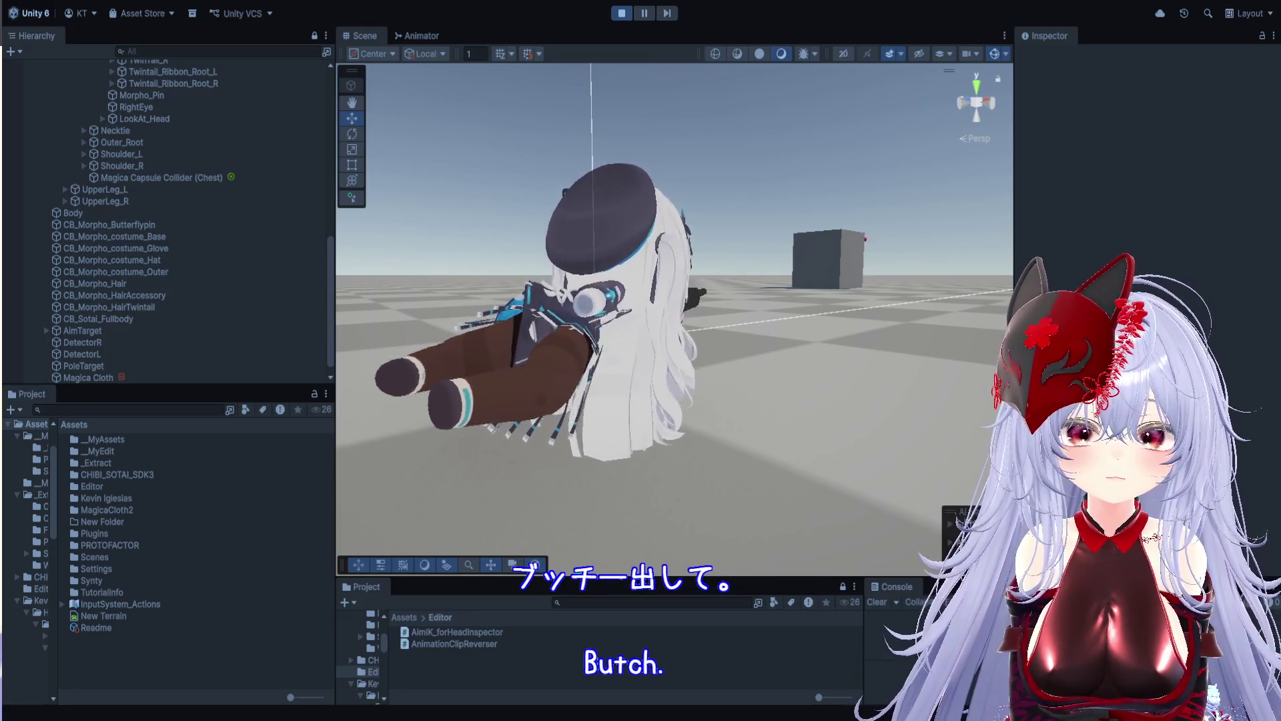
{"action": "mouse_move", "coordinate": [689, 280]}
{"action": "left_mouse_down"}
{"action": "mouse_move", "coordinate": [543, 291]}
{"action": "mouse_move", "coordinate": [700, 320]}
{"action": "left_mouse_up"}
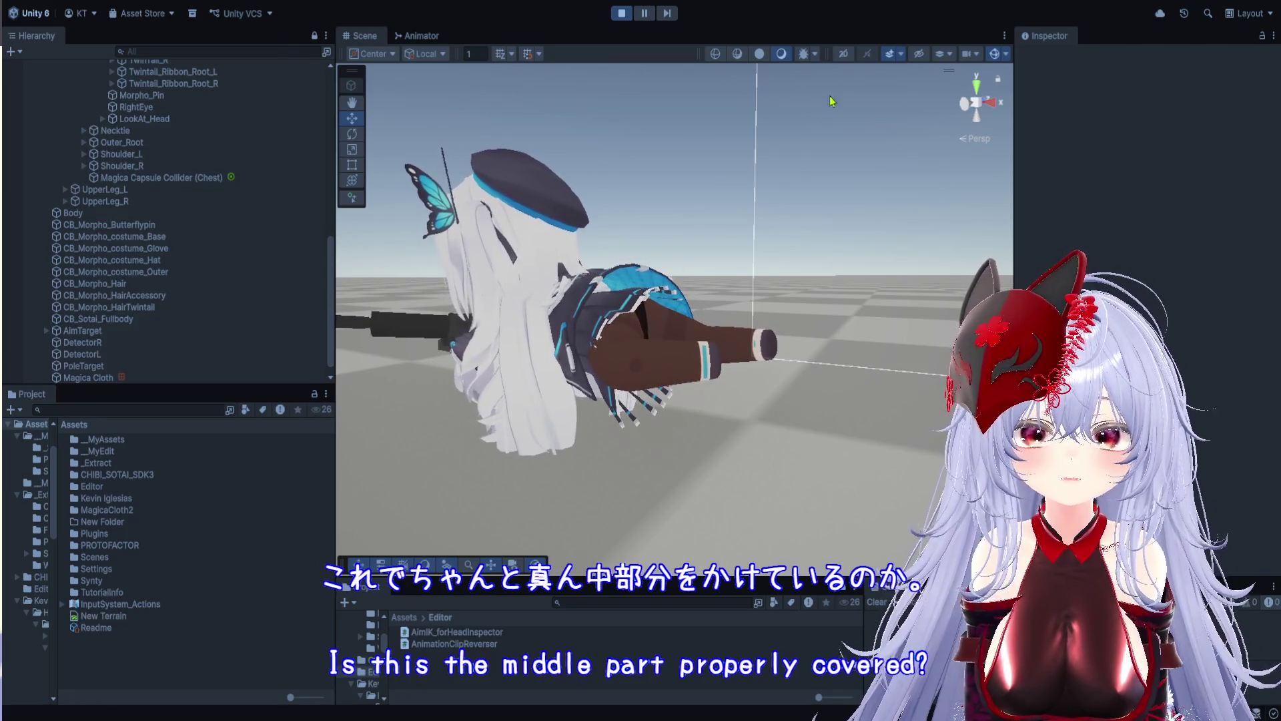
{"action": "left_click", "coordinate": [621, 14]}
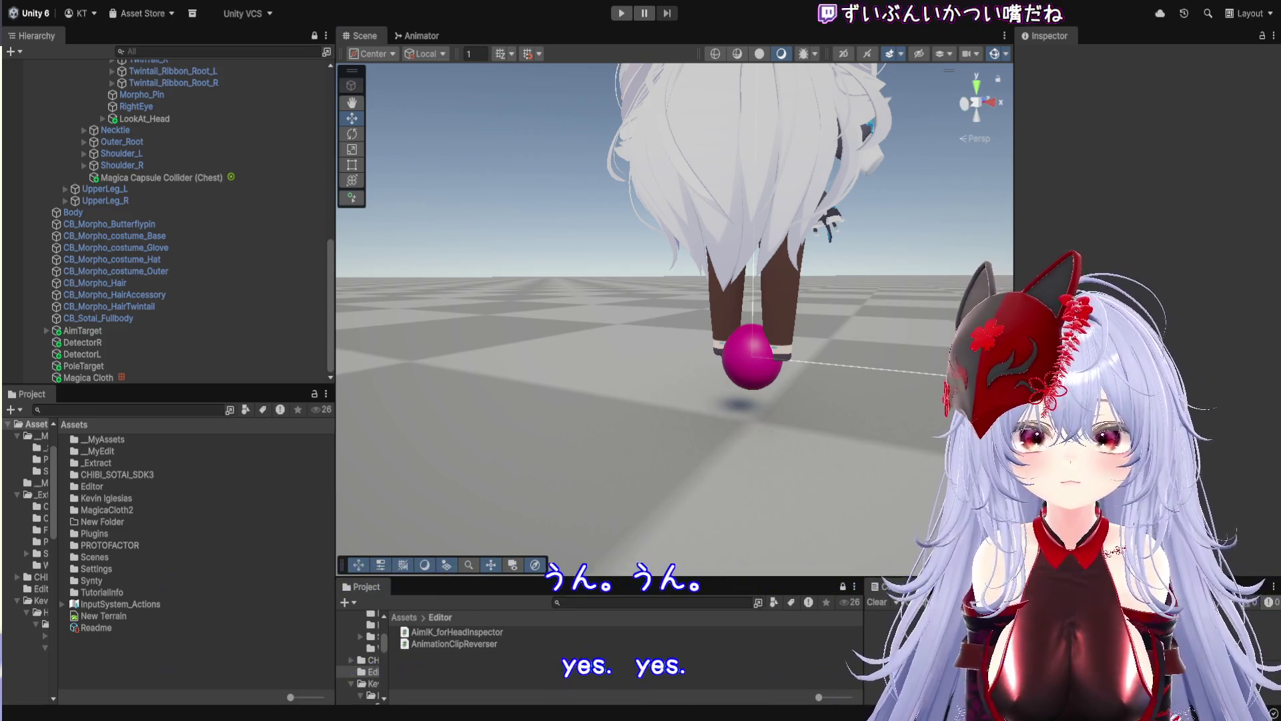
Set the Magica Cloth gravity to 0.48 and start a new play test
{"action": "left_click_drag", "start_coordinate": [1014, 400], "coordinate": [952, 400]}
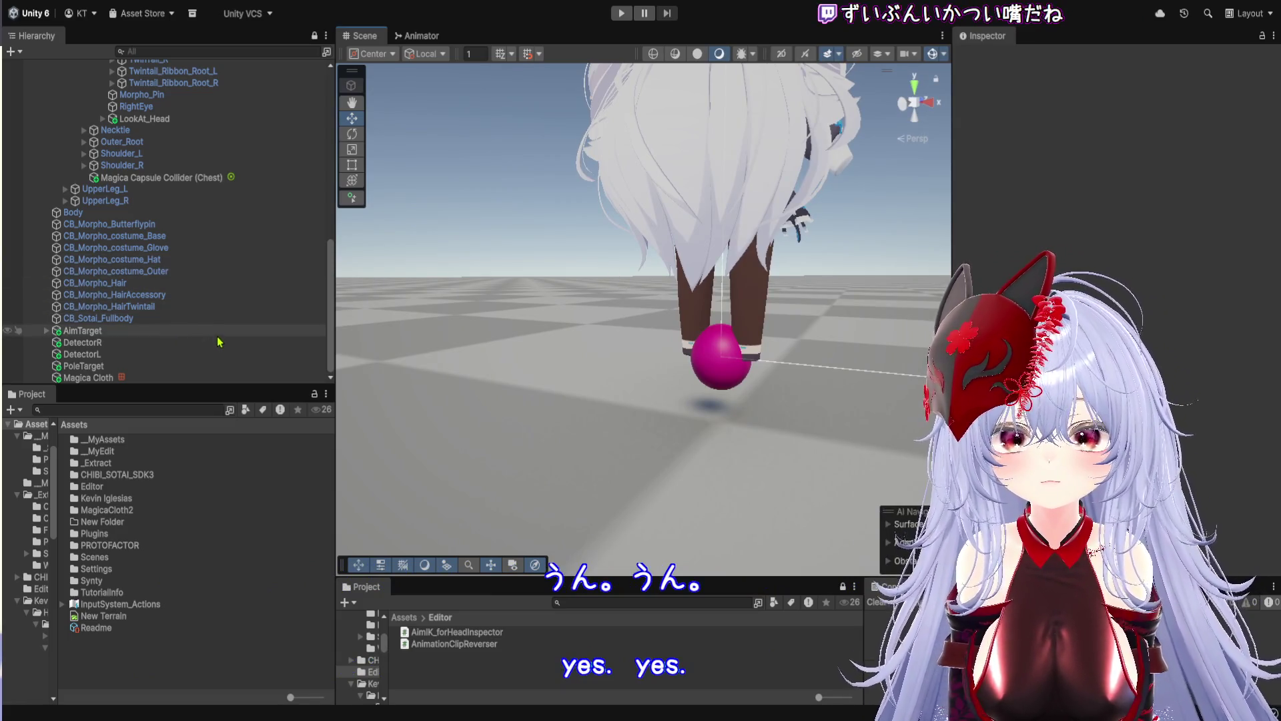
{"action": "left_click", "coordinate": [215, 381]}
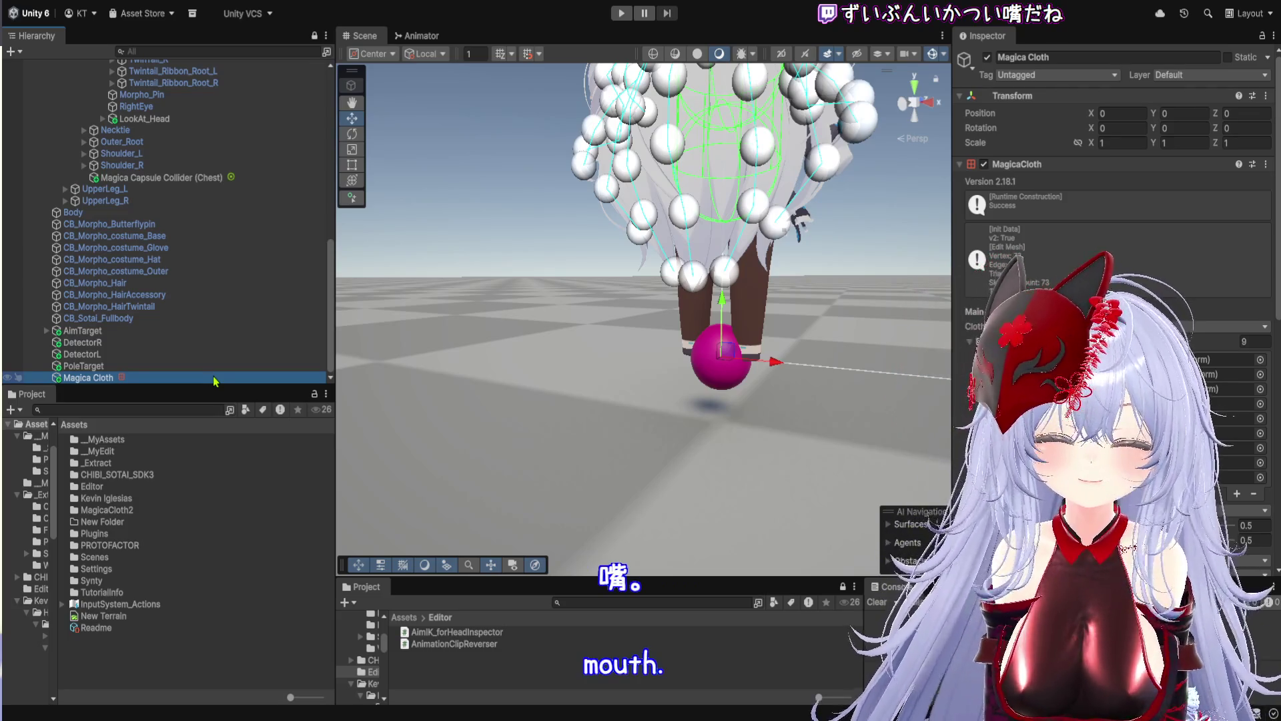
{"action": "scroll", "coordinate": [1115, 200], "scroll_direction": "down", "scroll_amount": 10}
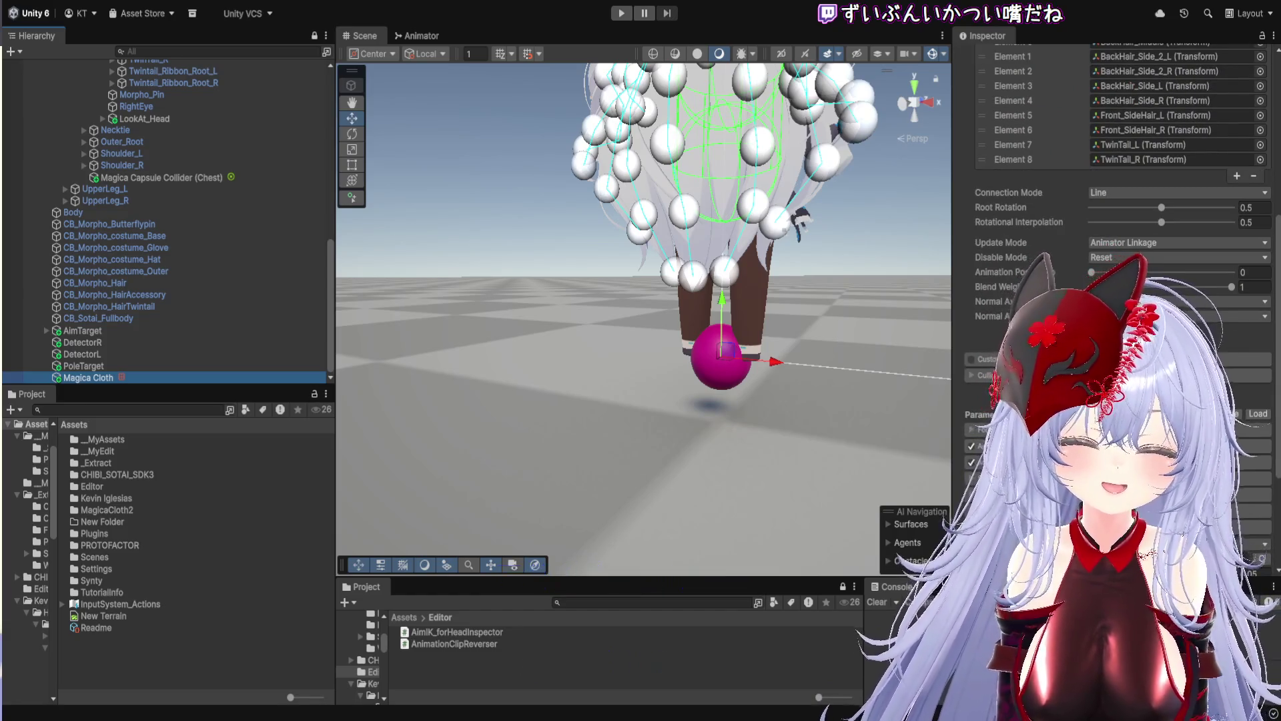
{"action": "scroll", "coordinate": [1114, 200], "scroll_direction": "down", "scroll_amount": 2}
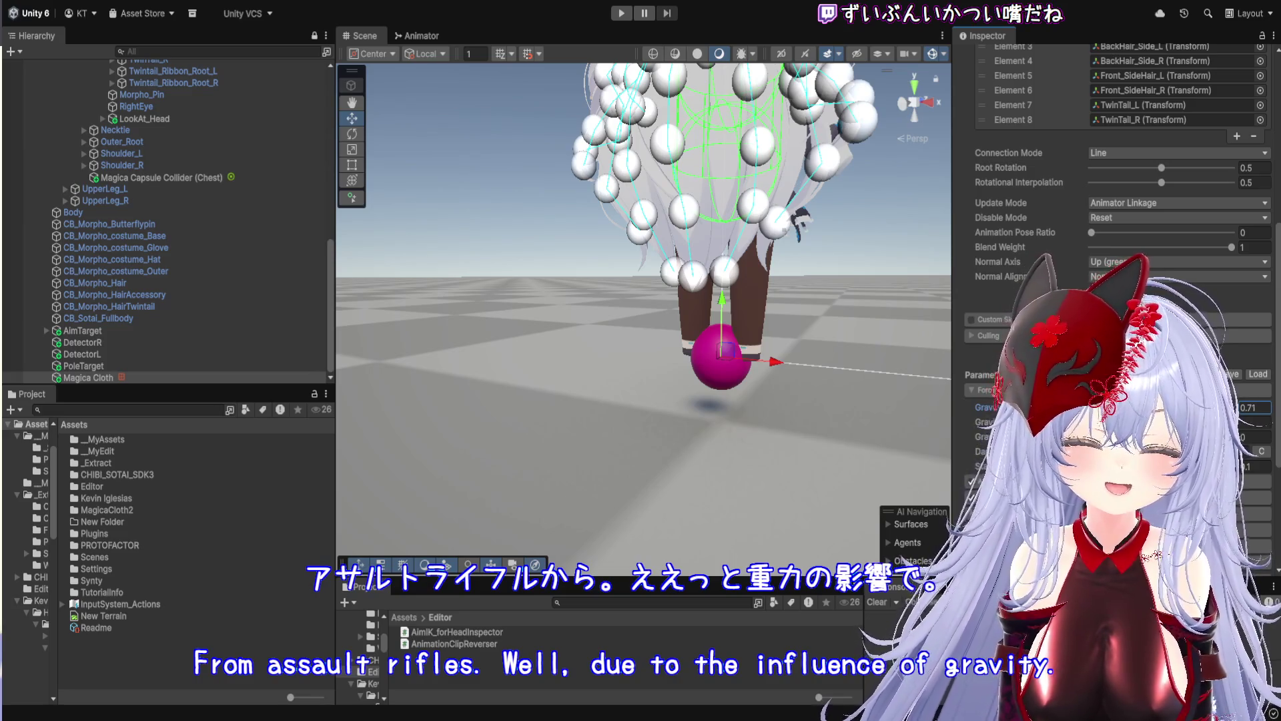
{"action": "type", "text": "0.48"}
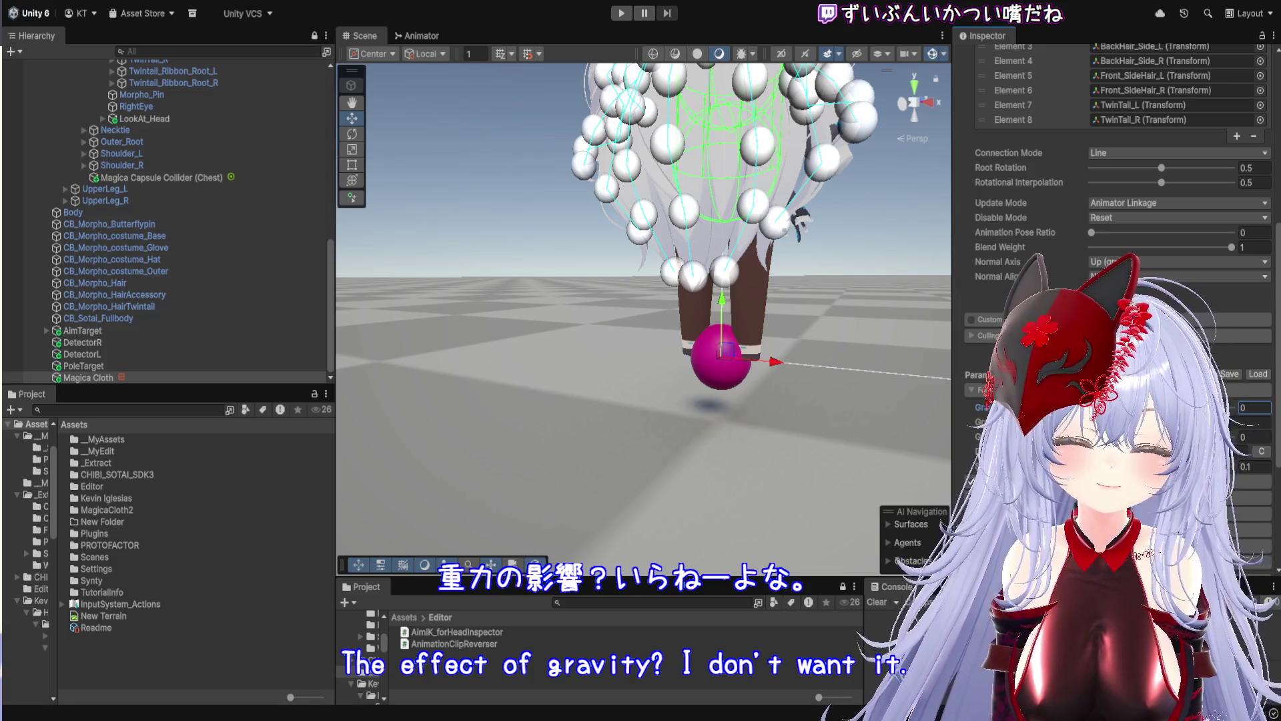
{"action": "left_click", "coordinate": [622, 14]}
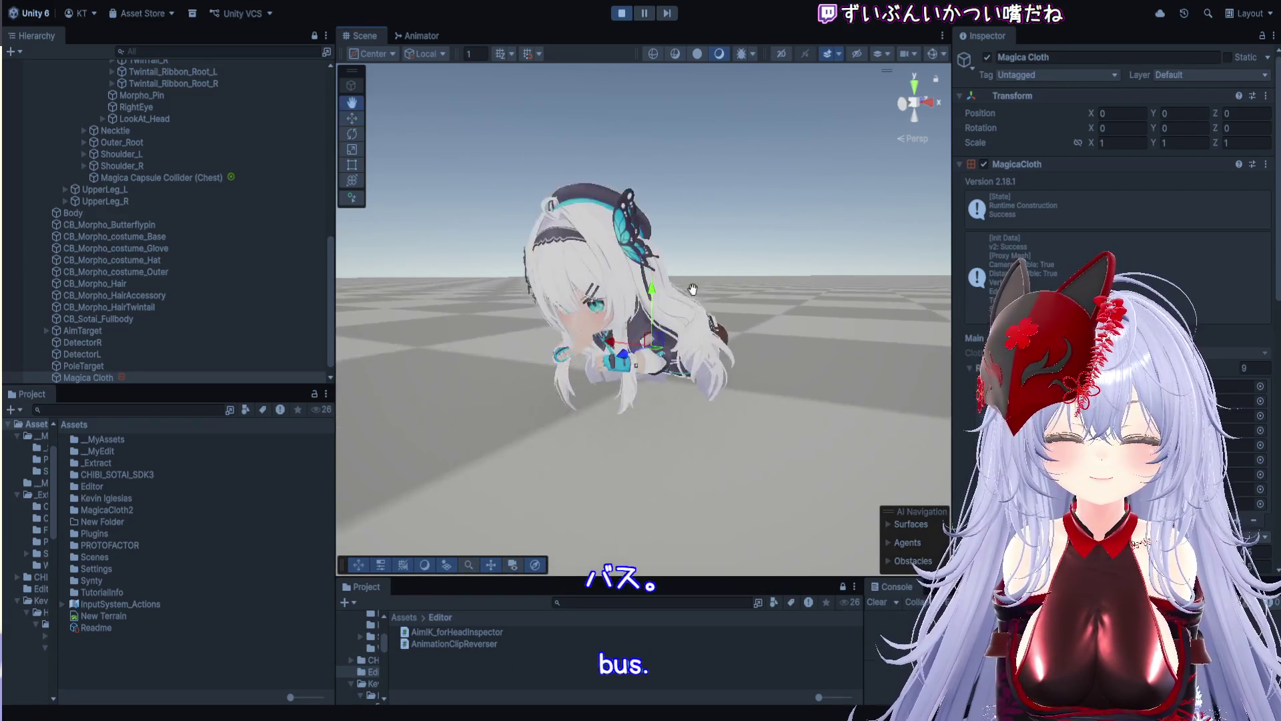
{"action": "key", "text": "q"}
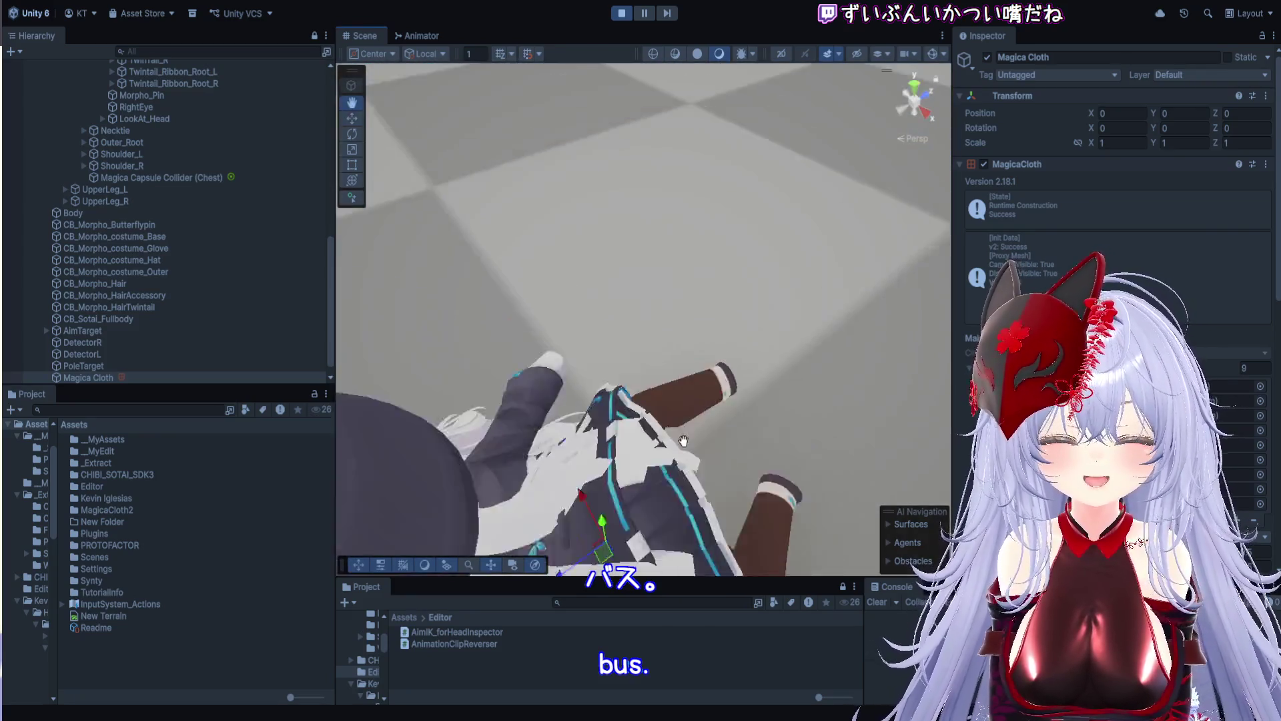
{"action": "key", "text": "w"}
{"action": "left_click_drag", "start_coordinate": [667, 410], "coordinate": [492, 143], "text": "alt"}
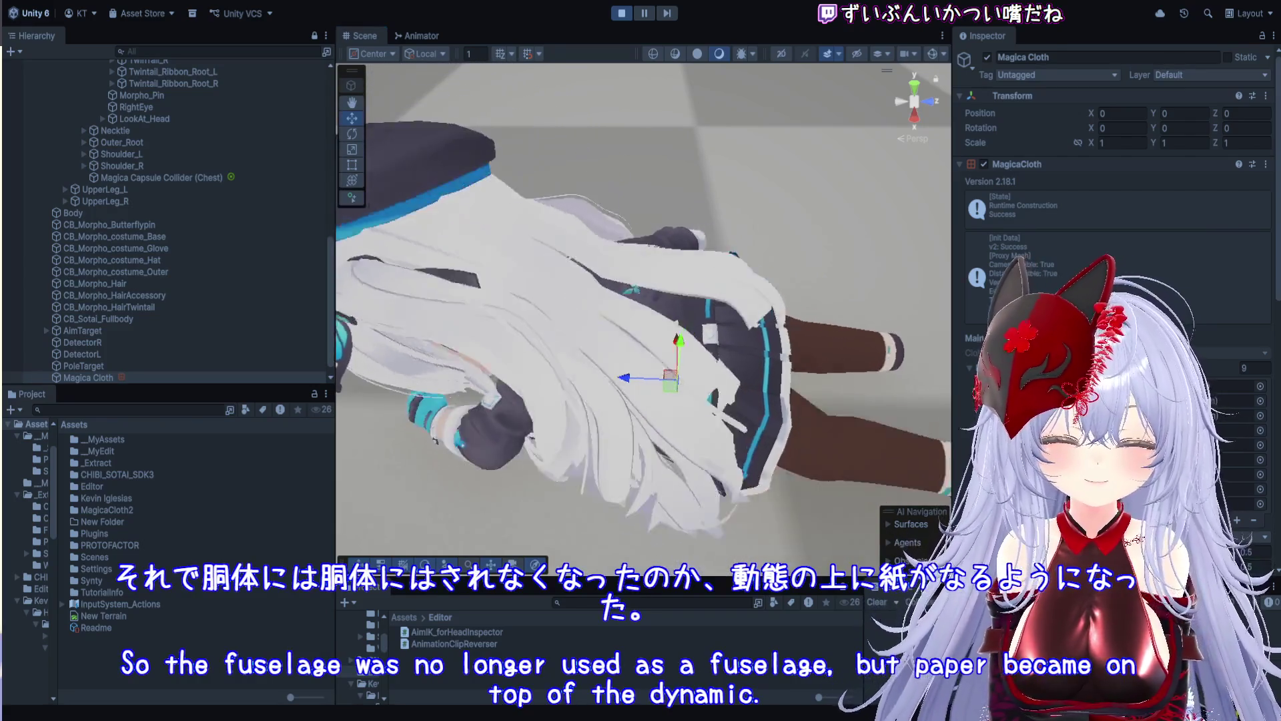
{"action": "scroll", "coordinate": [759, 234], "scroll_direction": "down", "scroll_amount": 5}
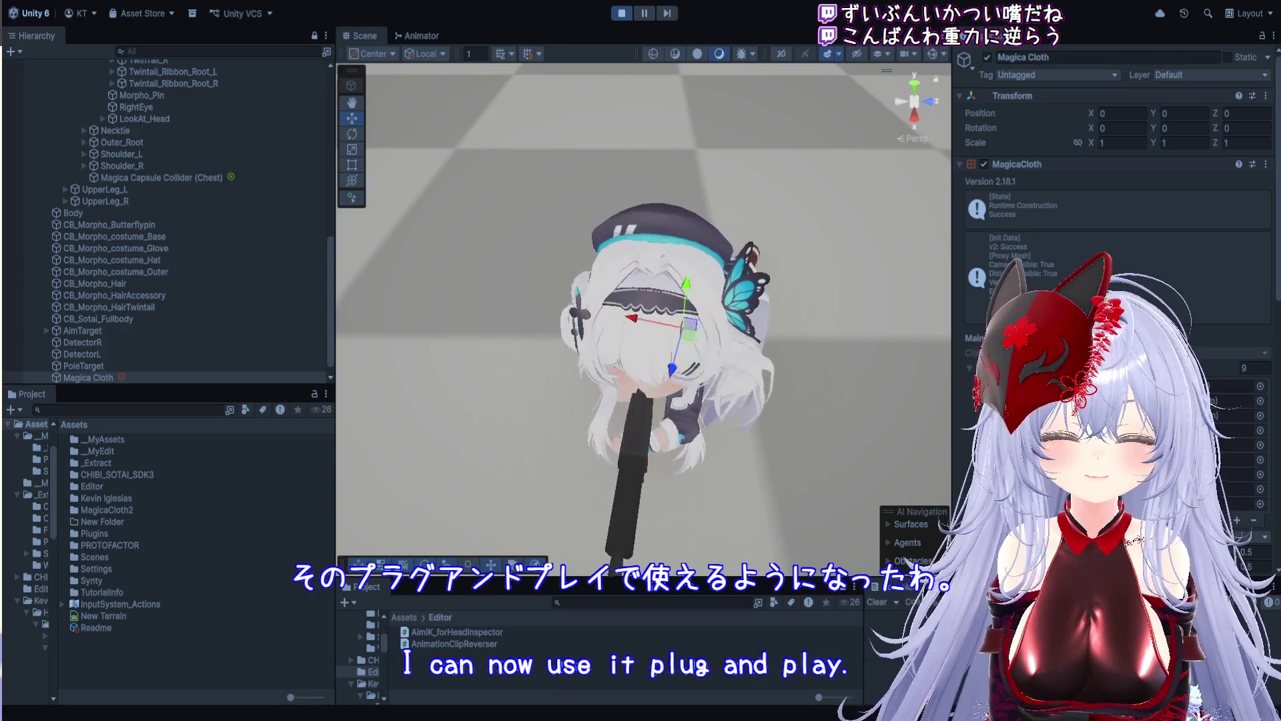
{"action": "scroll", "coordinate": [699, 319], "scroll_direction": "down", "scroll_amount": 3}
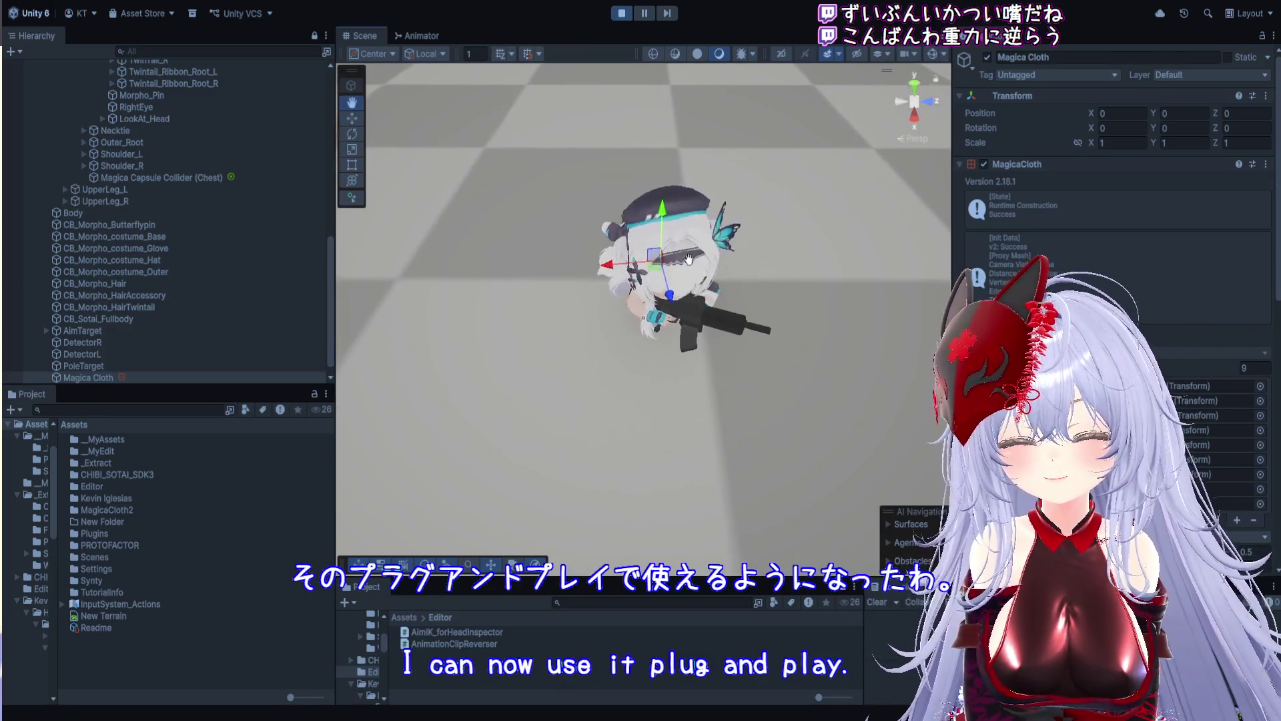
{"action": "mouse_move", "coordinate": [699, 319]}
{"action": "left_mouse_down"}
{"action": "mouse_move", "coordinate": [748, 250]}
{"action": "mouse_move", "coordinate": [711, 209]}
{"action": "left_mouse_up"}
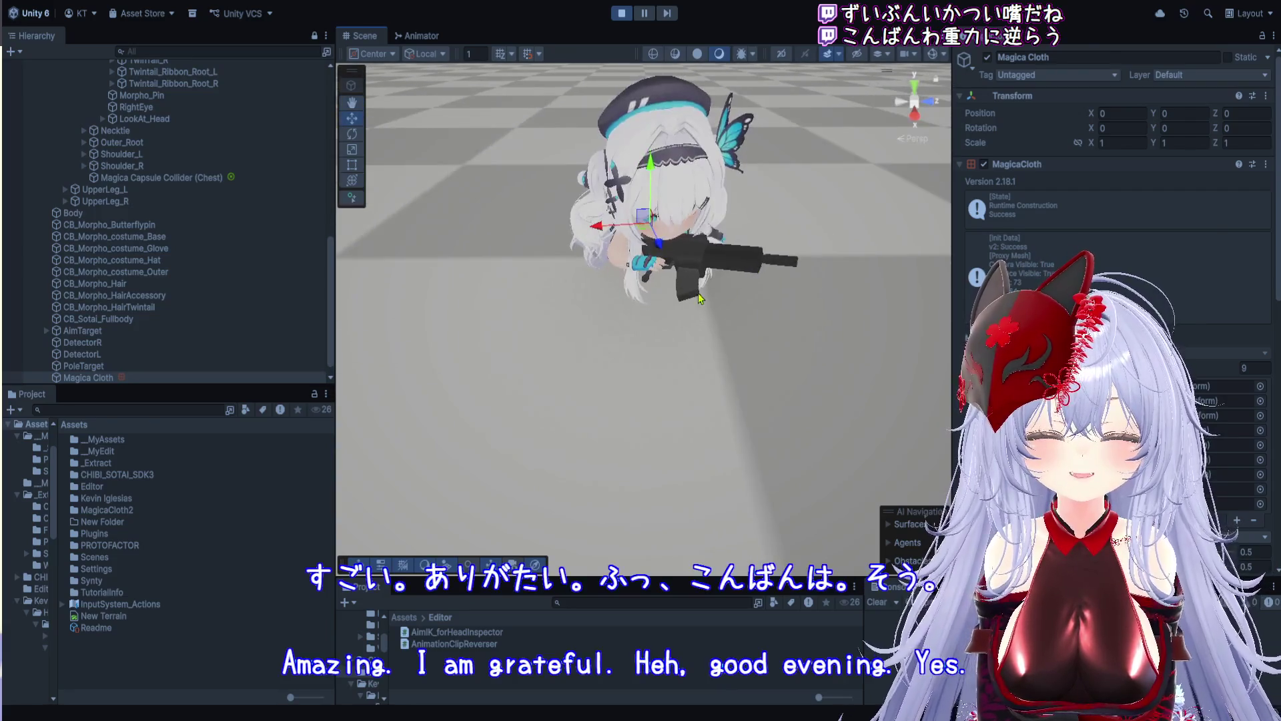
{"action": "scroll", "coordinate": [792, 234], "scroll_direction": "up", "scroll_amount": 3}
Orbit closer to check the hair resting on the prone body, then exit Play mode
{"action": "mouse_move", "coordinate": [791, 234]}
{"action": "left_mouse_down"}
{"action": "mouse_move", "coordinate": [779, 325]}
{"action": "mouse_move", "coordinate": [679, 420]}
{"action": "mouse_move", "coordinate": [594, 369]}
{"action": "left_mouse_up"}
{"action": "scroll", "coordinate": [678, 422], "scroll_direction": "up", "scroll_amount": 3}
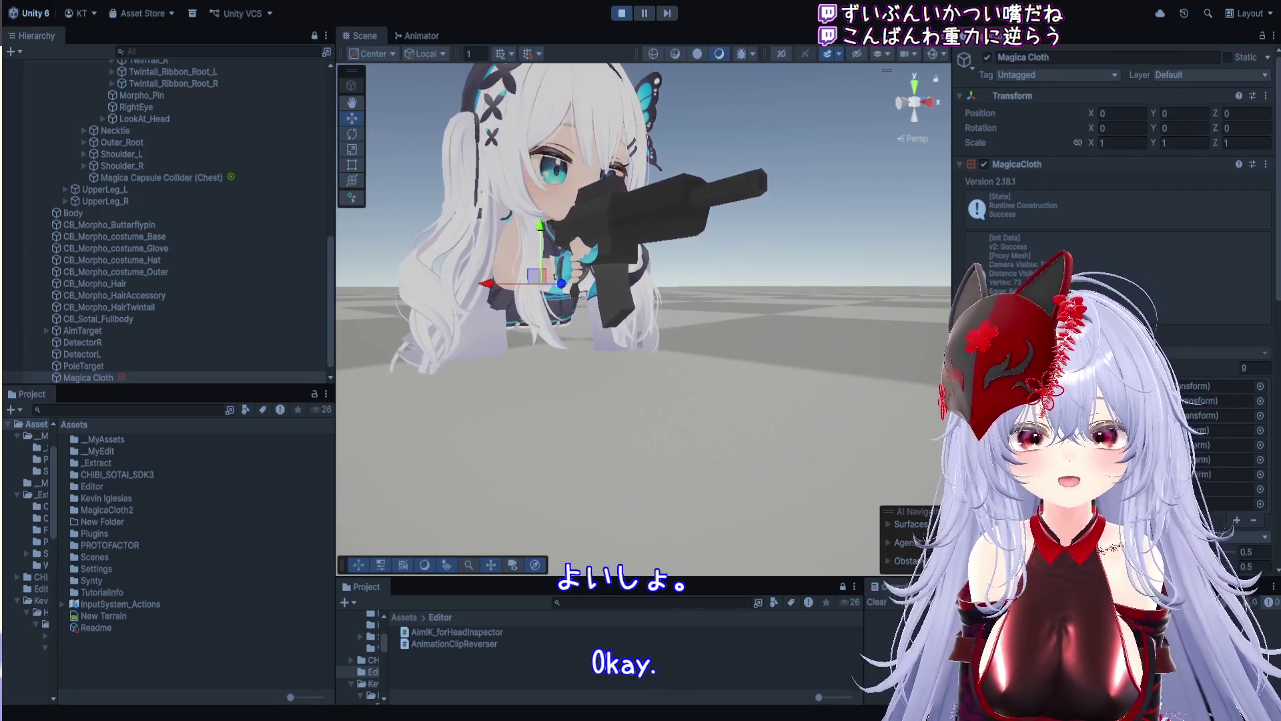
{"action": "key", "text": "q"}
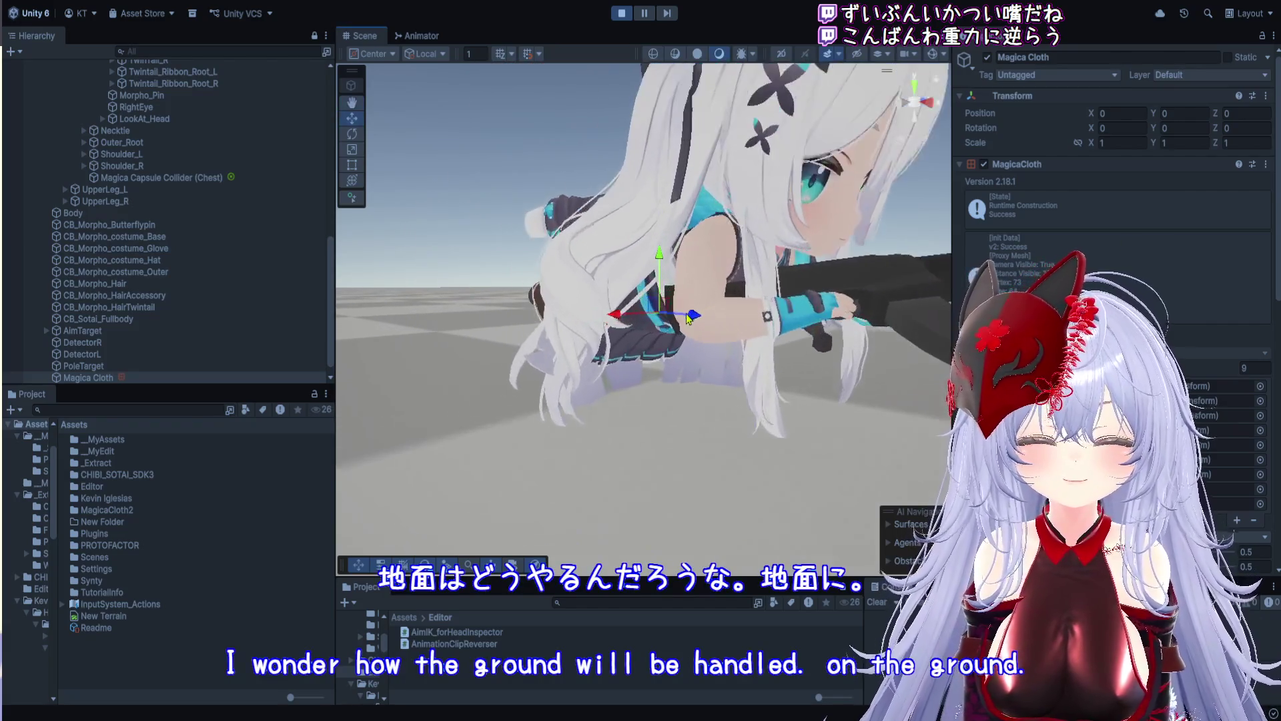
{"action": "key", "text": "w"}
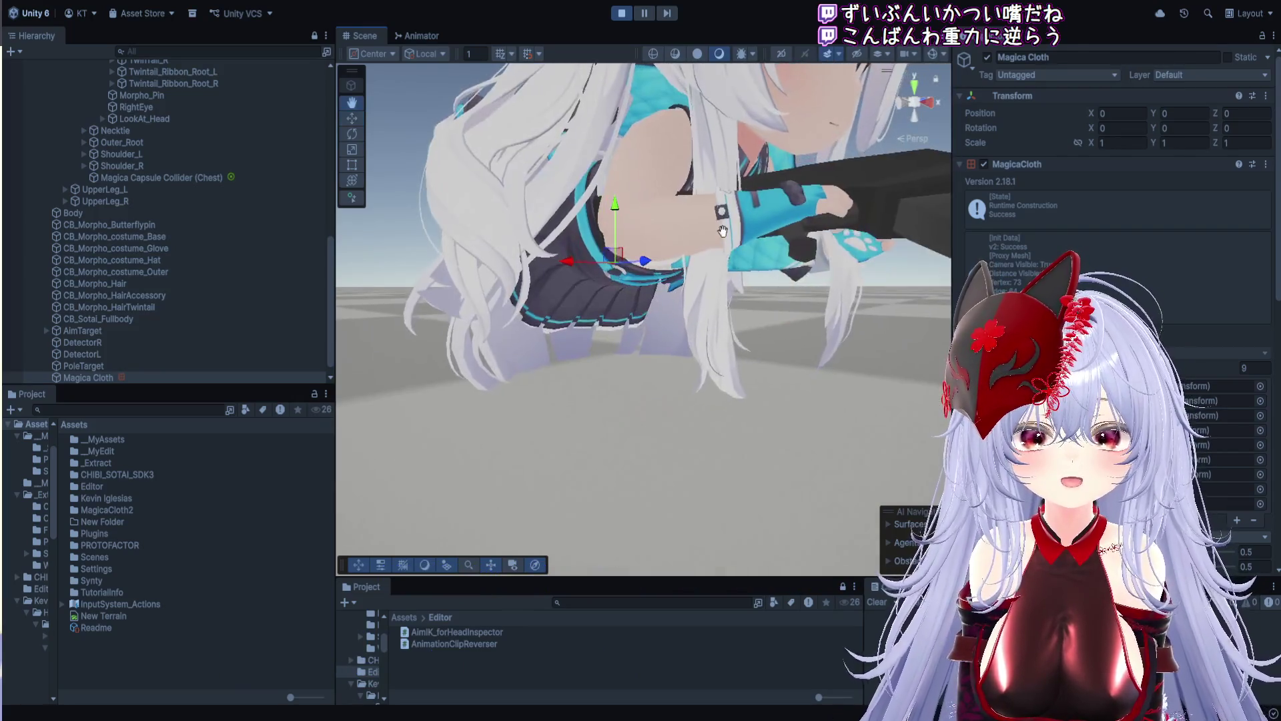
{"action": "key", "text": "q"}
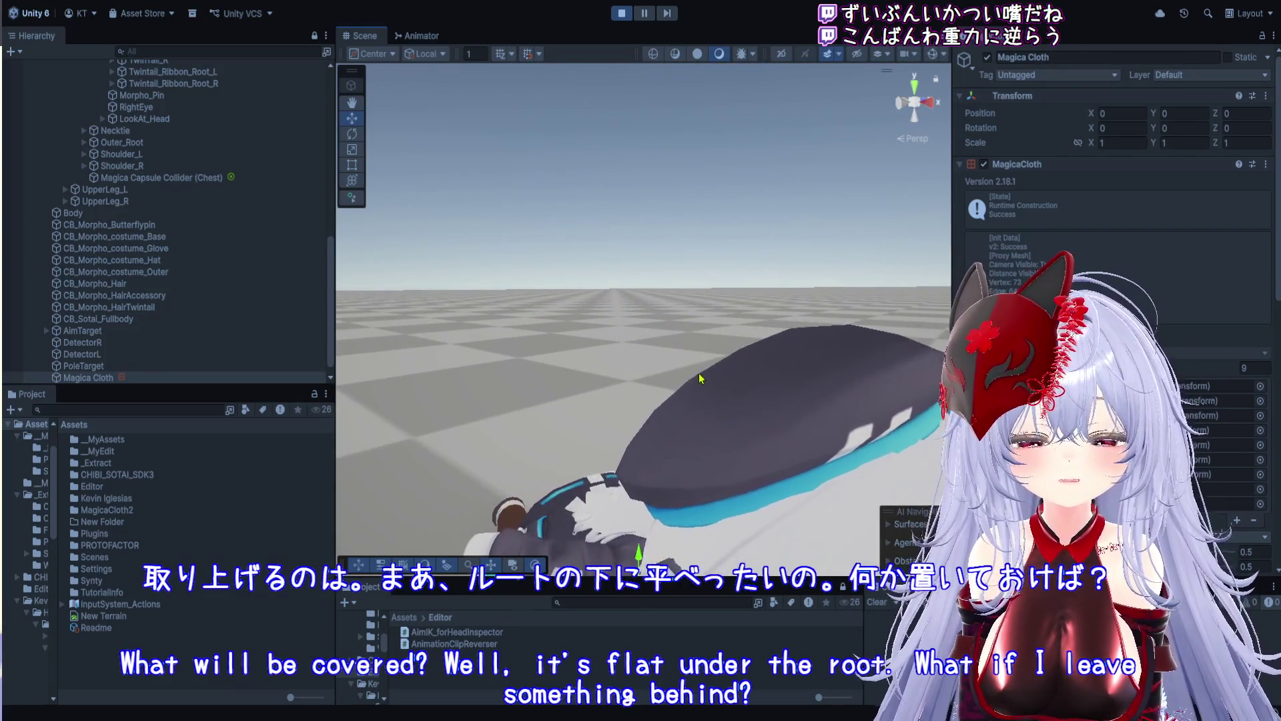
{"action": "key", "text": "w"}
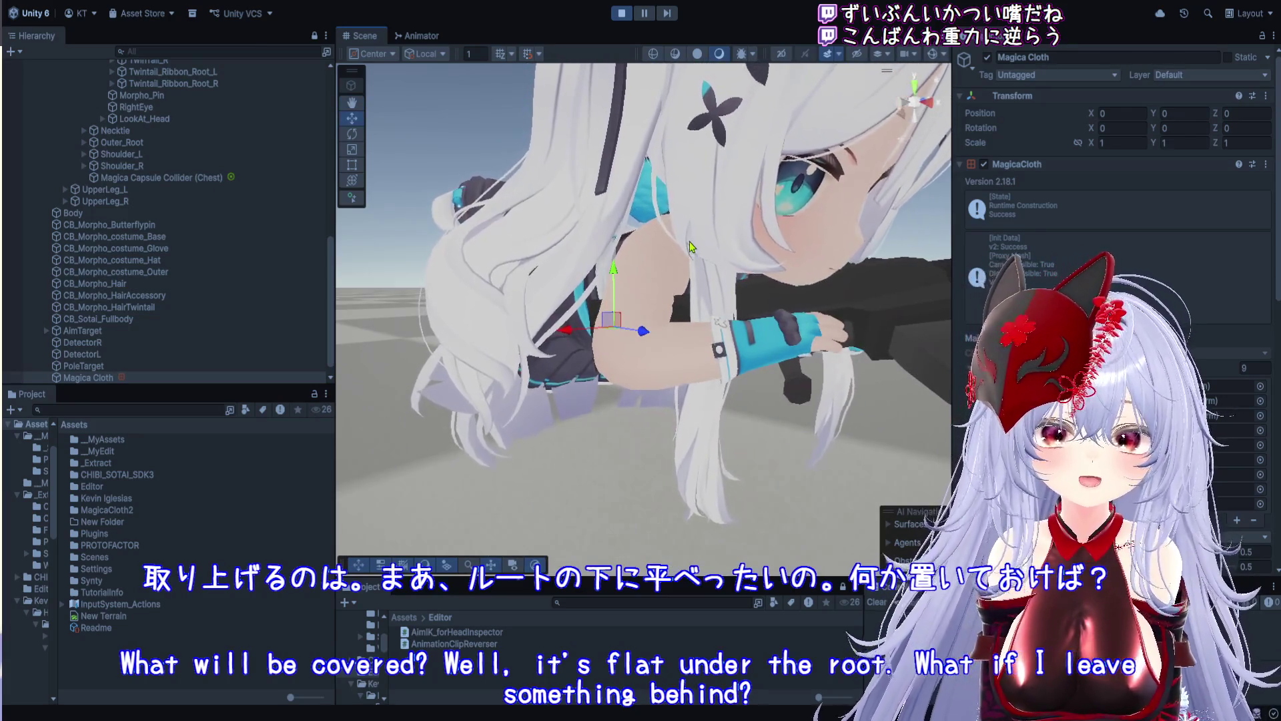
{"action": "left_click", "coordinate": [622, 13]}
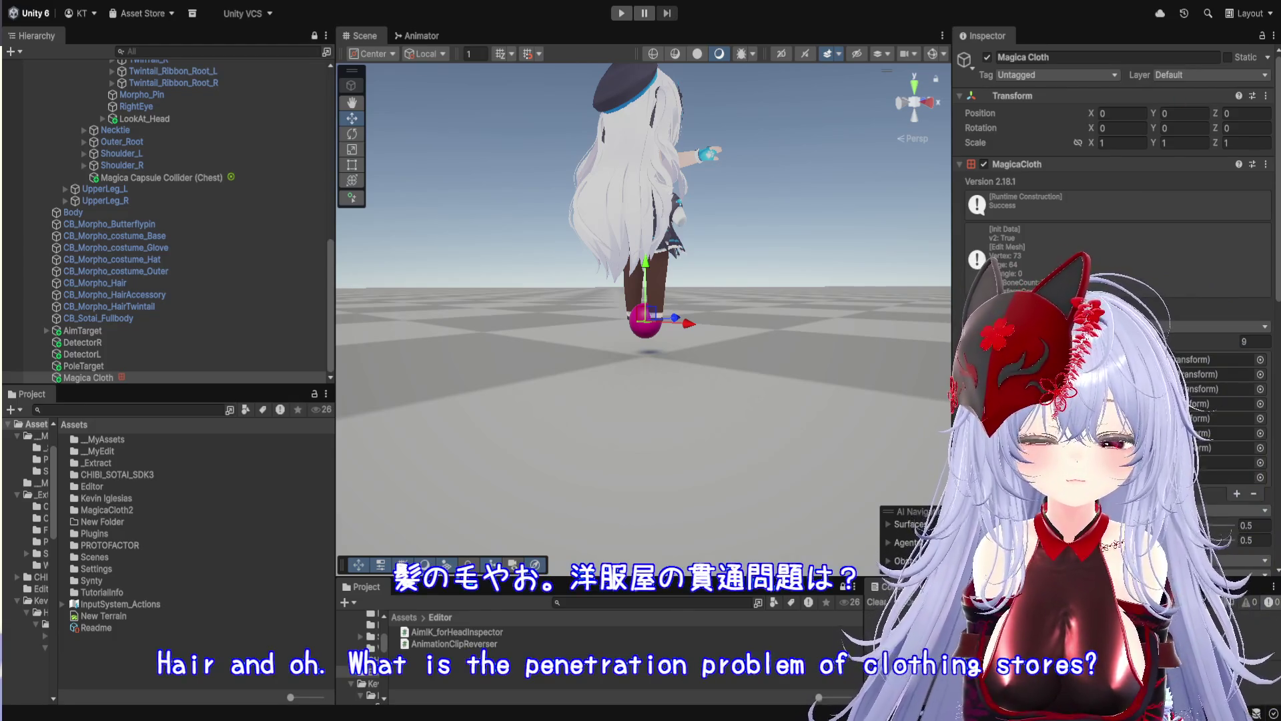
Start Play mode, widen the Scene view, and orbit until the character faces the camera
{"action": "scroll", "coordinate": [644, 314], "scroll_direction": "down", "scroll_amount": 2}
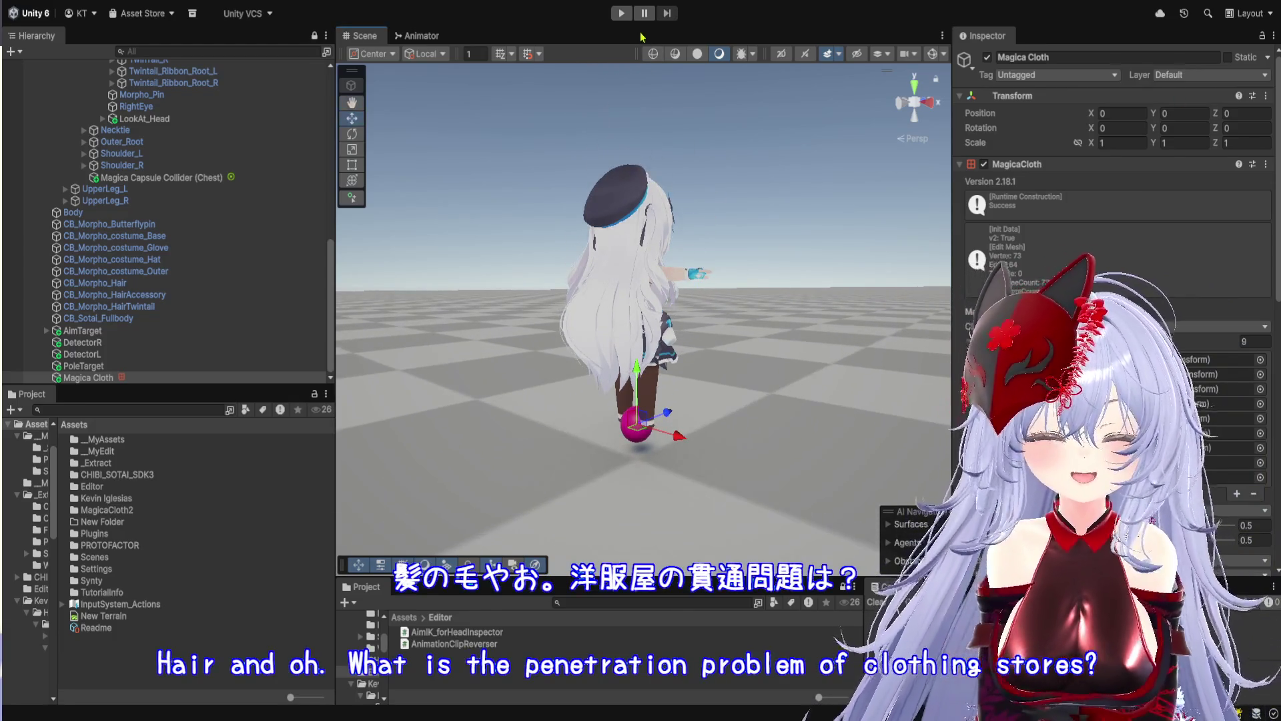
{"action": "left_click", "coordinate": [621, 13]}
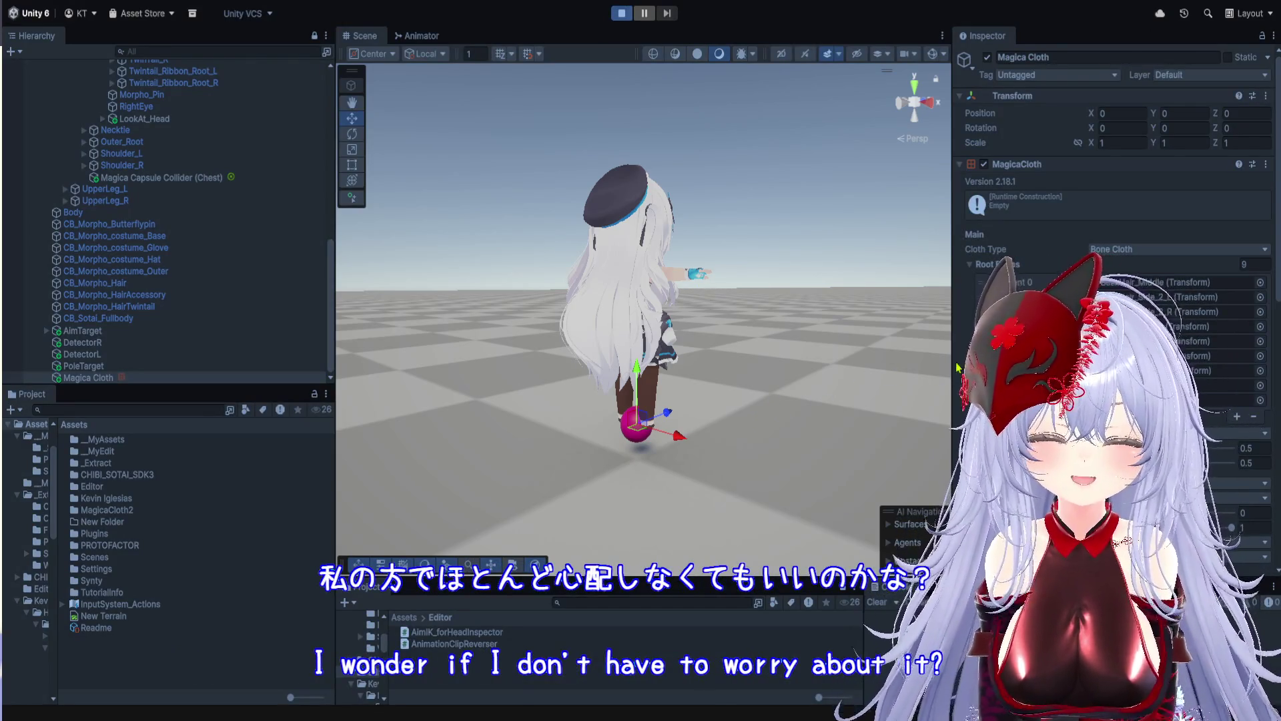
{"action": "left_click_drag", "start_coordinate": [957, 367], "coordinate": [1133, 364]}
{"action": "left_click_drag", "start_coordinate": [889, 344], "coordinate": [695, 271]}
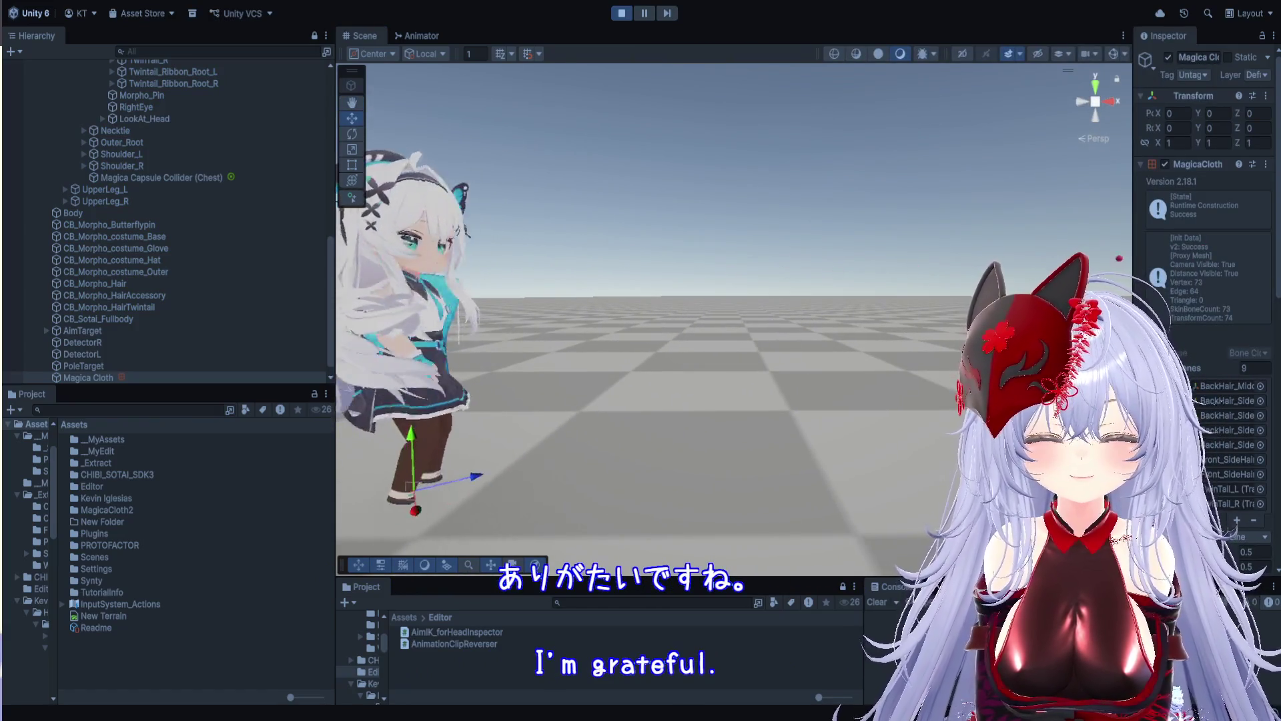